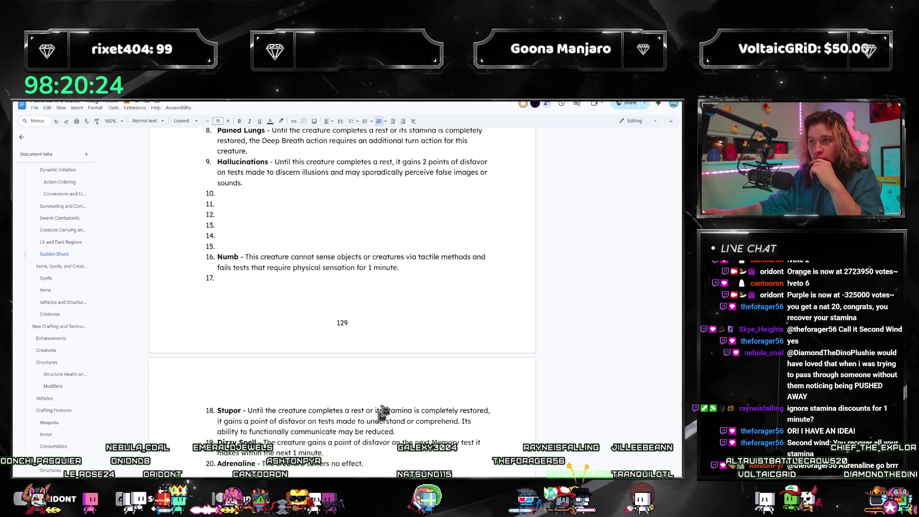
{"action": "scroll", "coordinate": [368, 436], "scroll_direction": "down", "scroll_amount": 3}
{"action": "scroll", "coordinate": [387, 380], "scroll_direction": "down", "scroll_amount": 2}
{"action": "scroll", "coordinate": [388, 380], "scroll_direction": "up", "scroll_amount": 2}
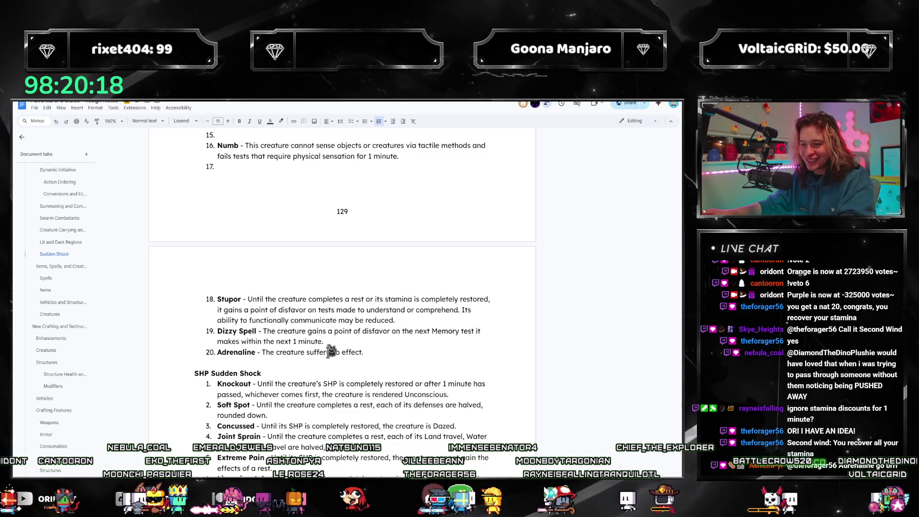
{"action": "scroll", "coordinate": [334, 377], "scroll_direction": "up", "scroll_amount": 2}
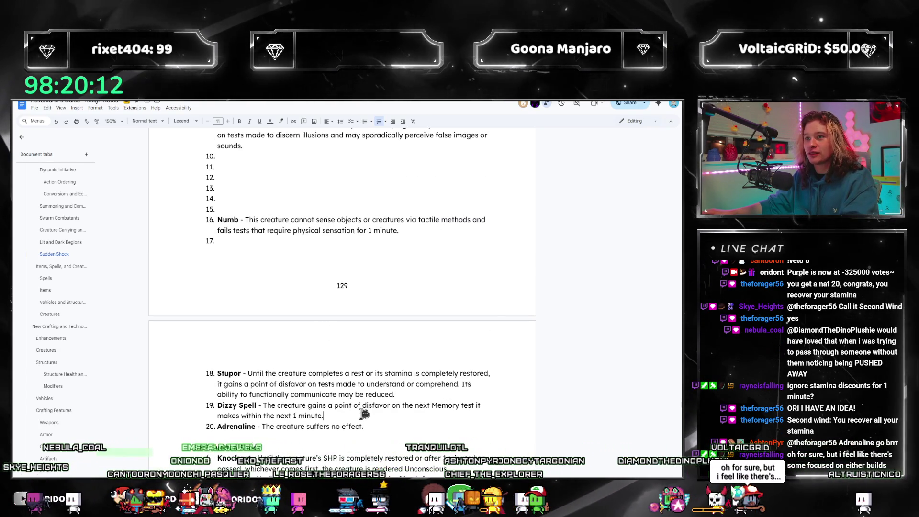
{"action": "scroll", "coordinate": [364, 415], "scroll_direction": "up", "scroll_amount": 2}
{"action": "scroll", "coordinate": [365, 422], "scroll_direction": "down", "scroll_amount": 3}
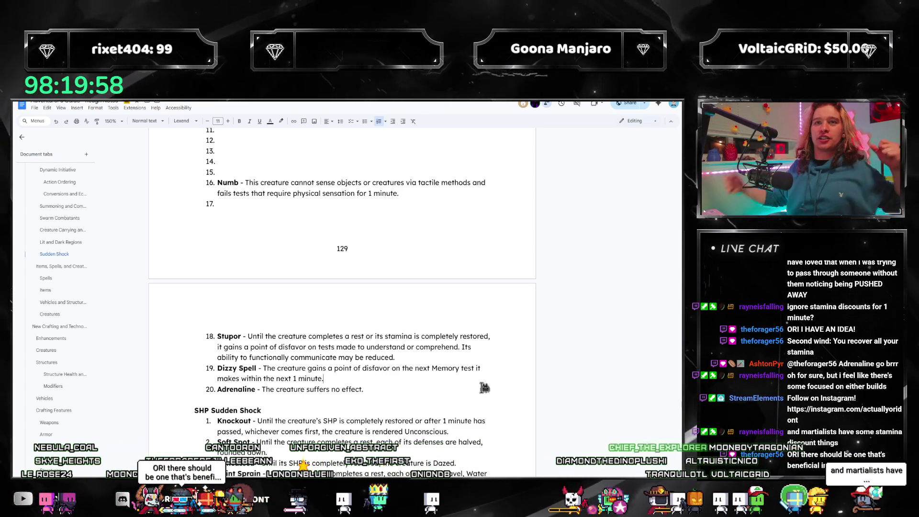
{"action": "scroll", "coordinate": [397, 384], "scroll_direction": "down", "scroll_amount": 1}
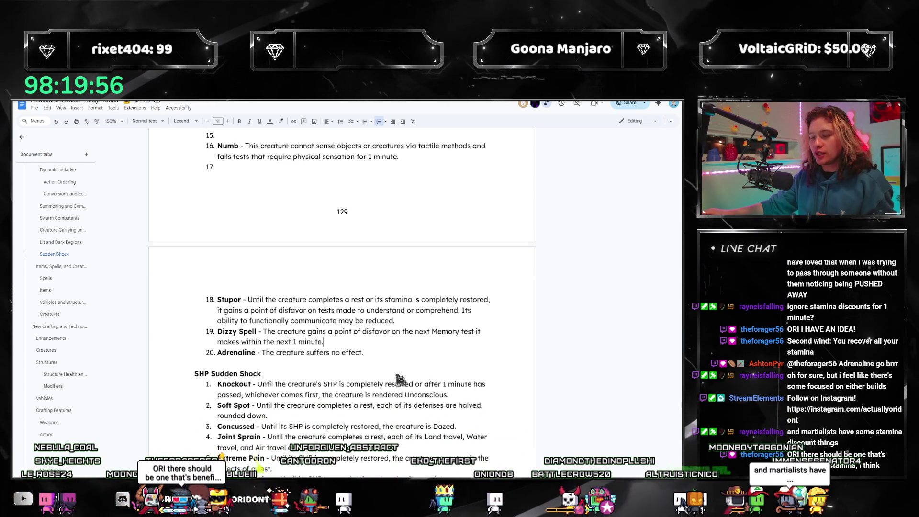
- Add bold entry 20 'Second Wind' after Dizzy Spell and reword Adrenaline to regain 1d20 stamina
{"action": "key", "text": "Return"}
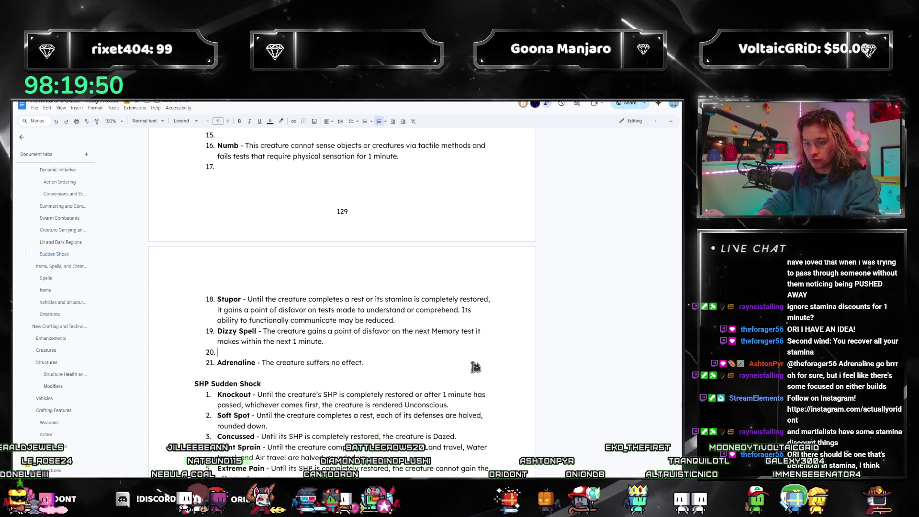
{"action": "type", "text": "Second"}
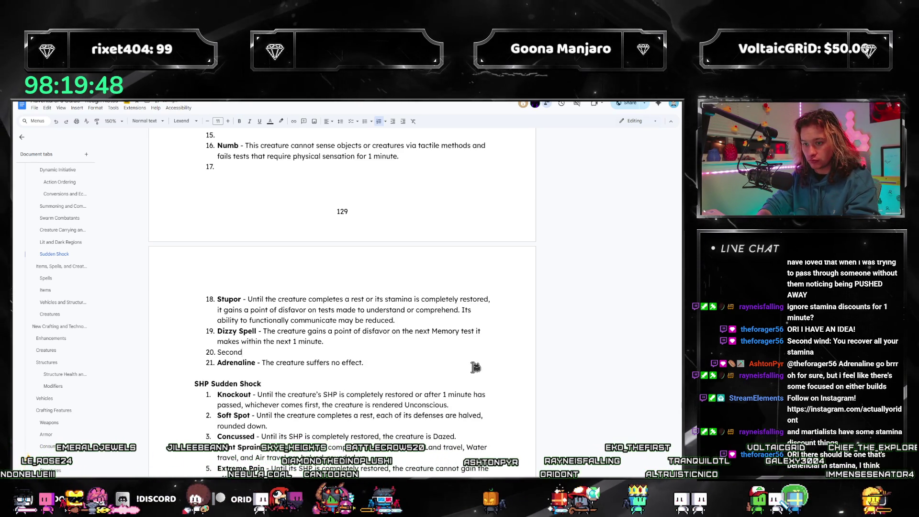
{"action": "type", "text": " Wind - This creature suffers no effect."}
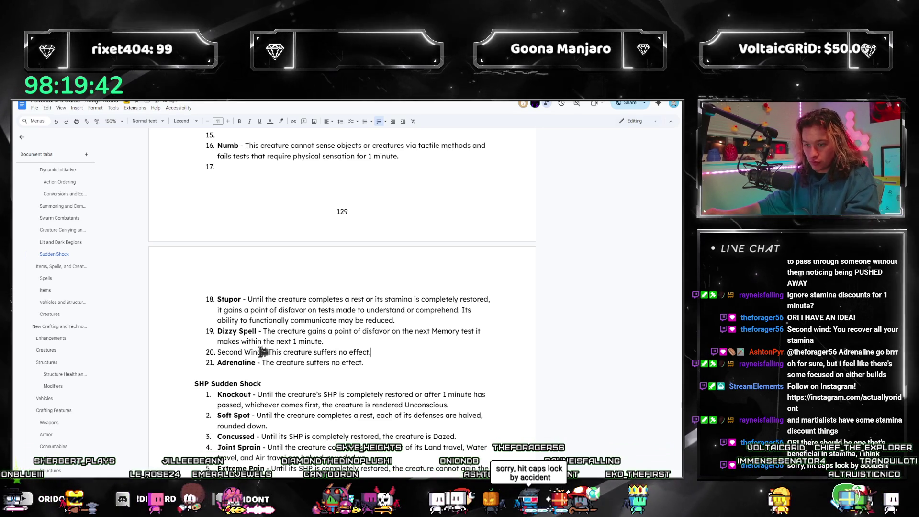
{"action": "left_click_drag", "start_coordinate": [262, 352], "coordinate": [223, 351]}
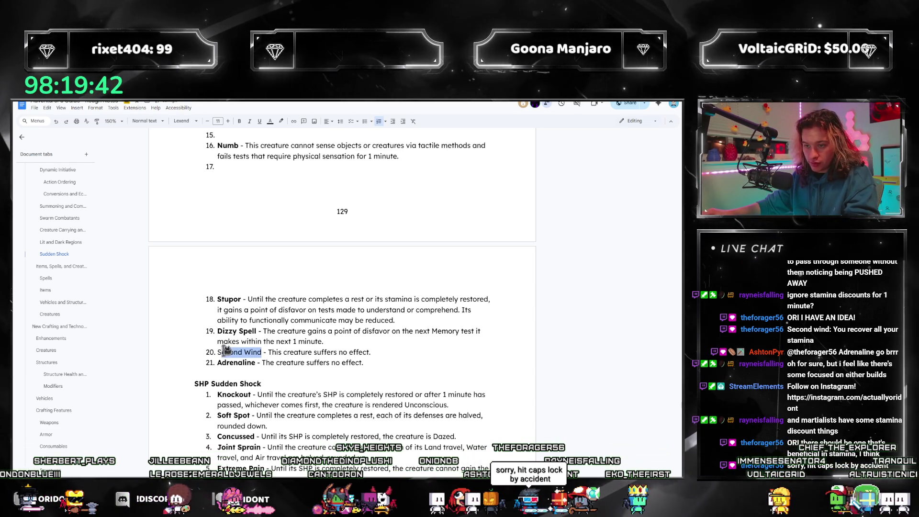
{"action": "key", "text": "ctrl+b"}
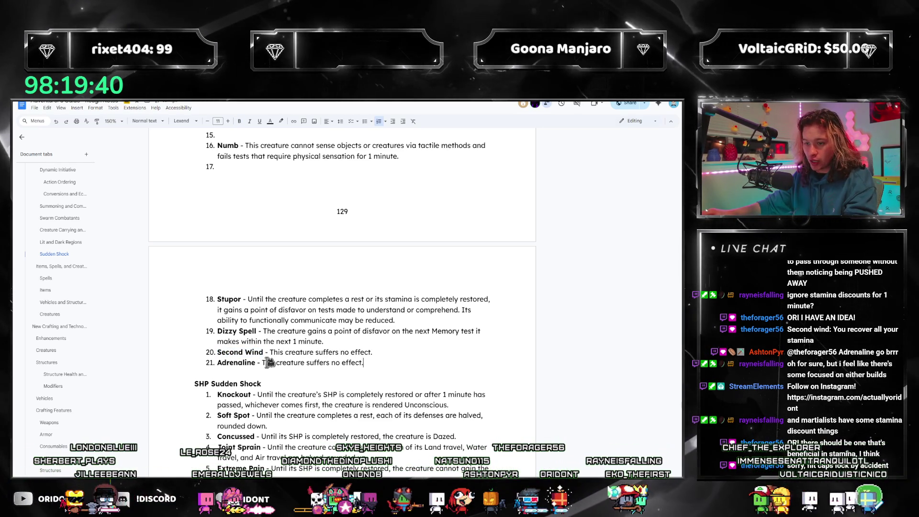
{"action": "left_click_drag", "start_coordinate": [364, 363], "coordinate": [263, 363]}
{"action": "type", "text": "This c"}
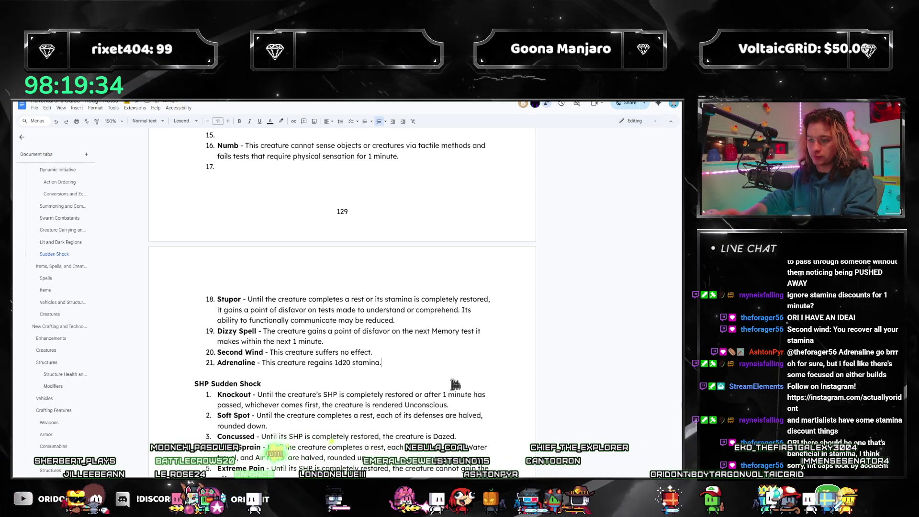
{"action": "scroll", "coordinate": [374, 359], "scroll_direction": "up", "scroll_amount": 3}
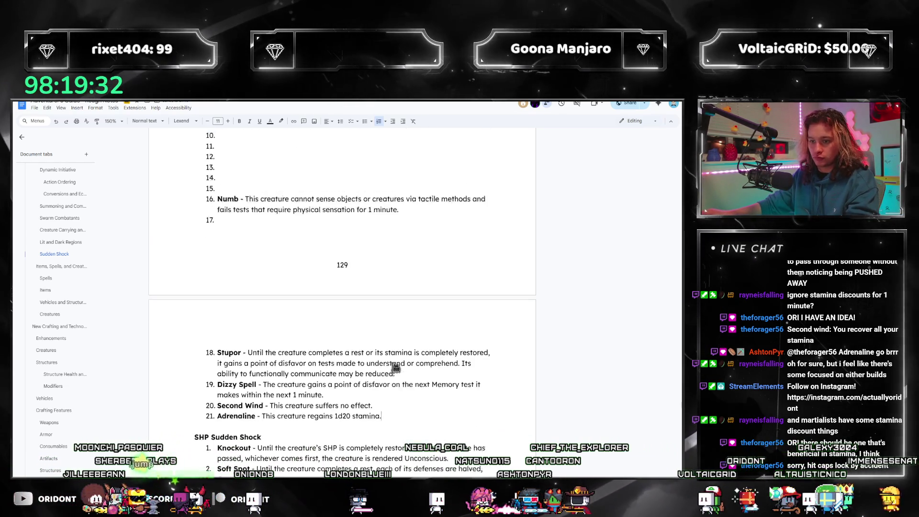
- Write item 10 as Off Rhythm: attacks and spells cost 1 extra turn action until 6 Deep Breaths or 1 minute
{"action": "left_click", "coordinate": [242, 194]}
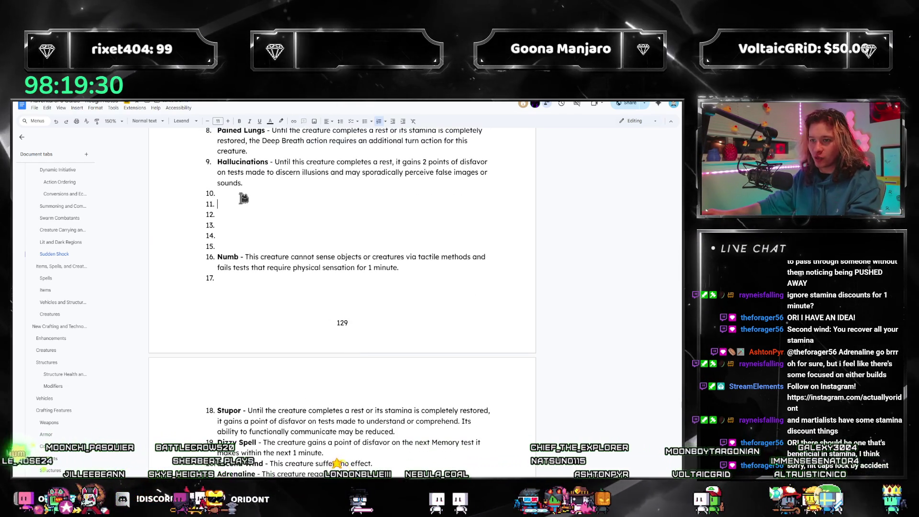
{"action": "scroll", "coordinate": [266, 265], "scroll_direction": "up", "scroll_amount": 2}
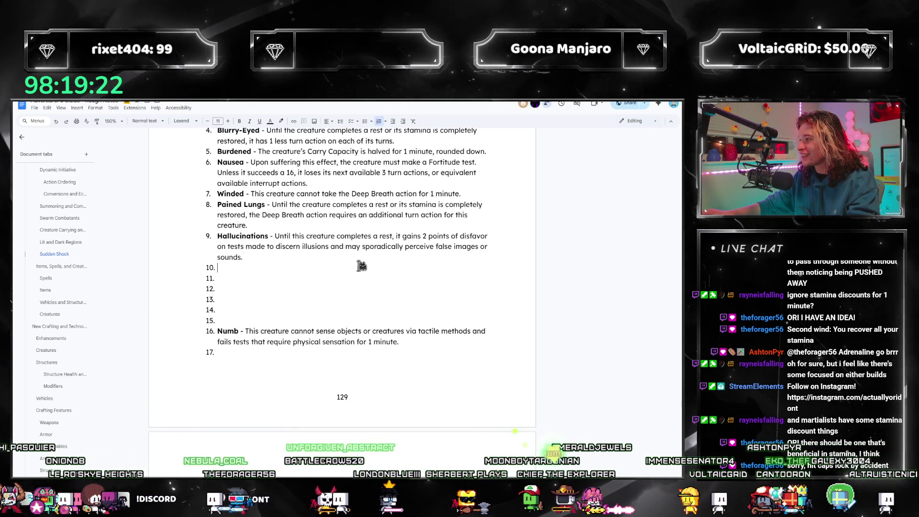
{"action": "type", "text": "Off Rhy"}
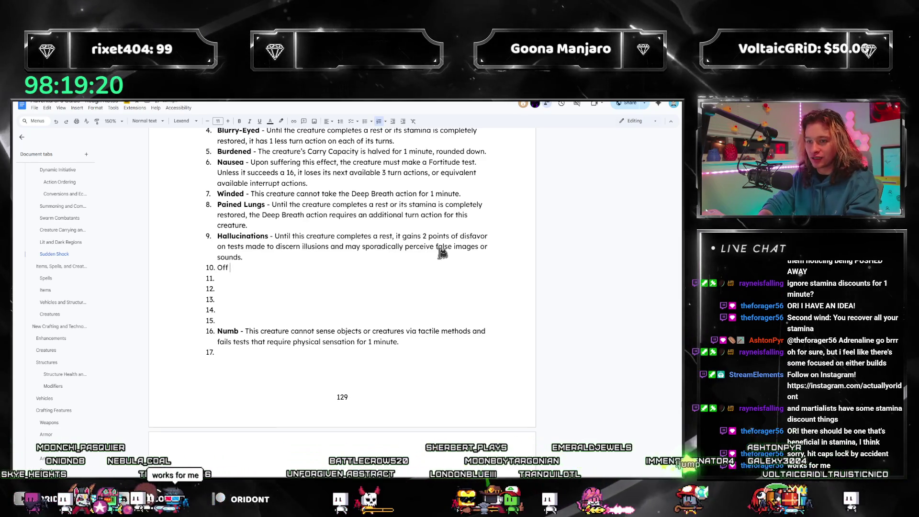
{"action": "key", "text": "BackSpace"}
{"action": "key", "text": "BackSpace"}
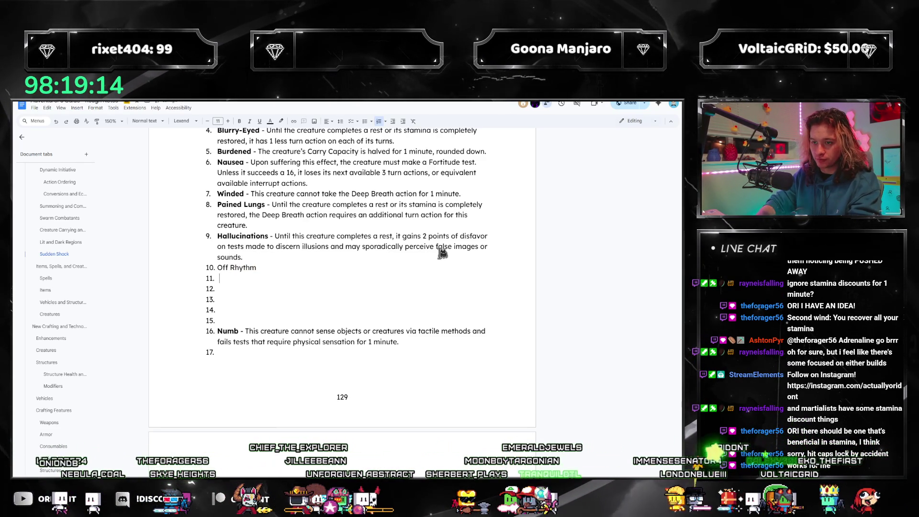
{"action": "key", "text": "Left"}
{"action": "type", "text": "- Until this creature completes t"}
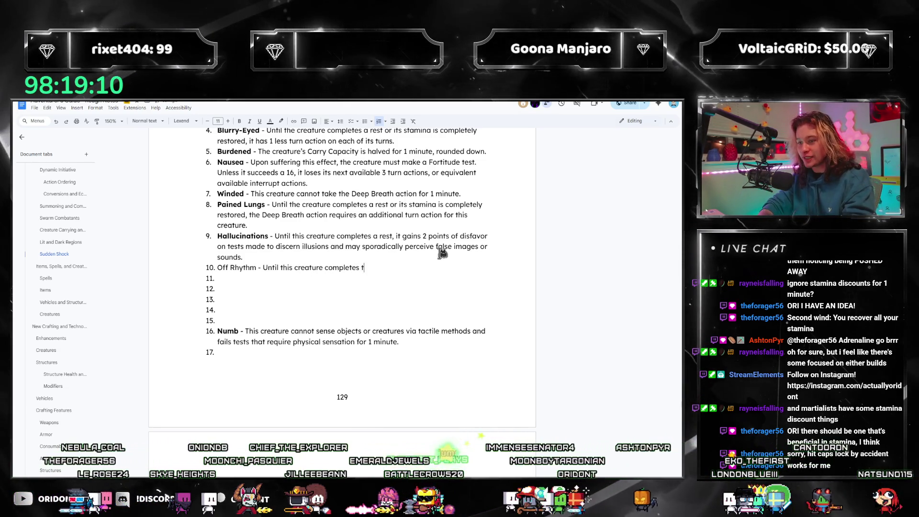
{"action": "type", "text": "he Deep Breath action 6 times, or u"}
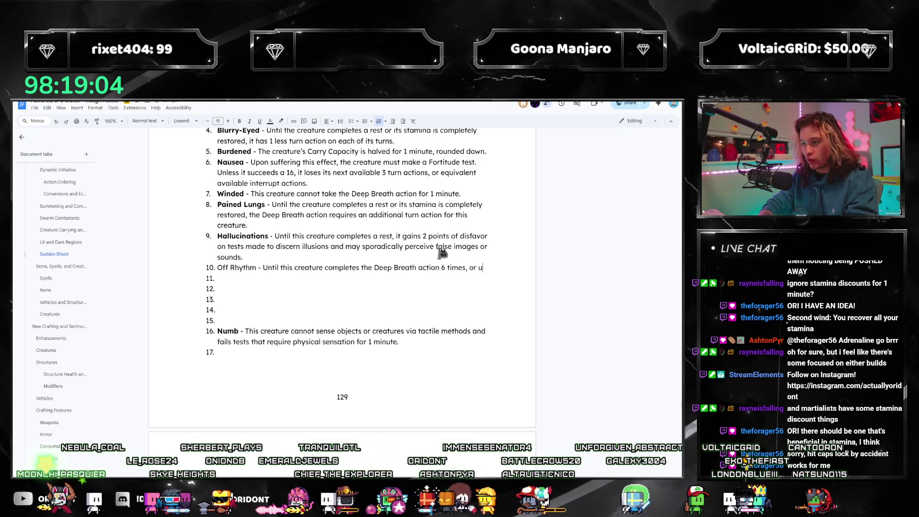
{"action": "type", "text": "ntil 1 minute as"}
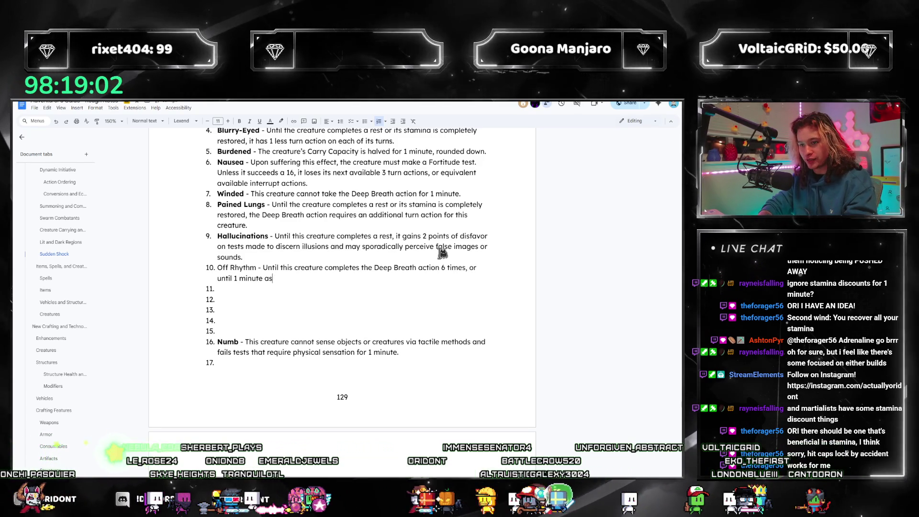
{"action": "key", "text": "BackSpace"}
{"action": "key", "text": "BackSpace"}
{"action": "type", "text": "has passed, the Attack action and"}
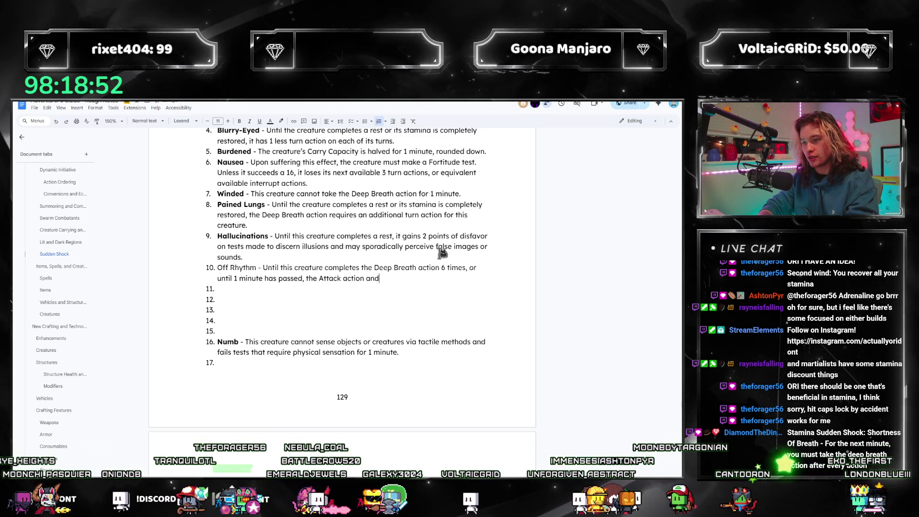
{"action": "key", "text": "BackSpace"}
{"action": "key", "text": "BackSpace"}
{"action": "key", "text": "BackSpace"}
{"action": "type", "text": "all att"}
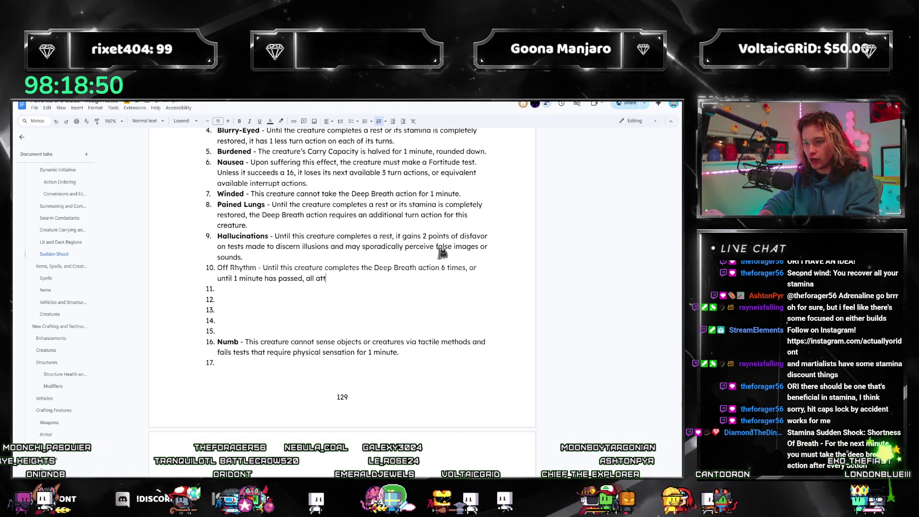
{"action": "type", "text": "acks "}
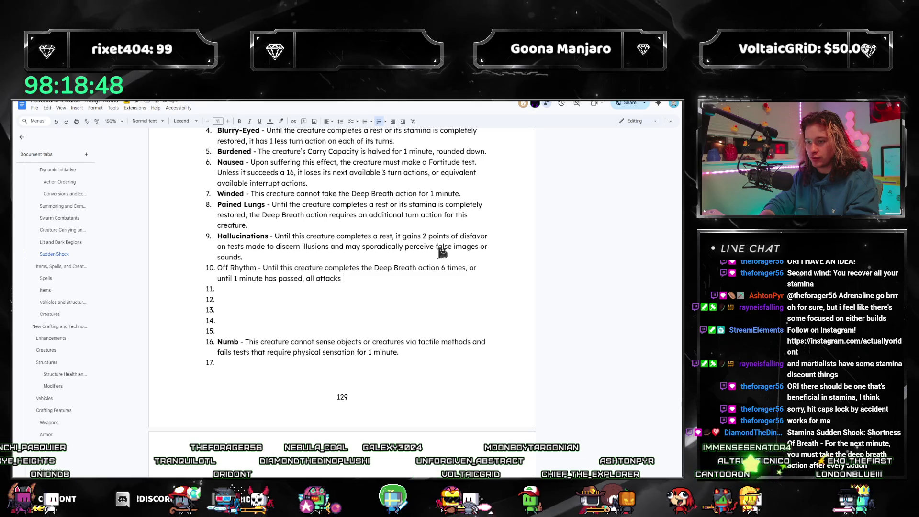
{"action": "type", "text": "and spks th"}
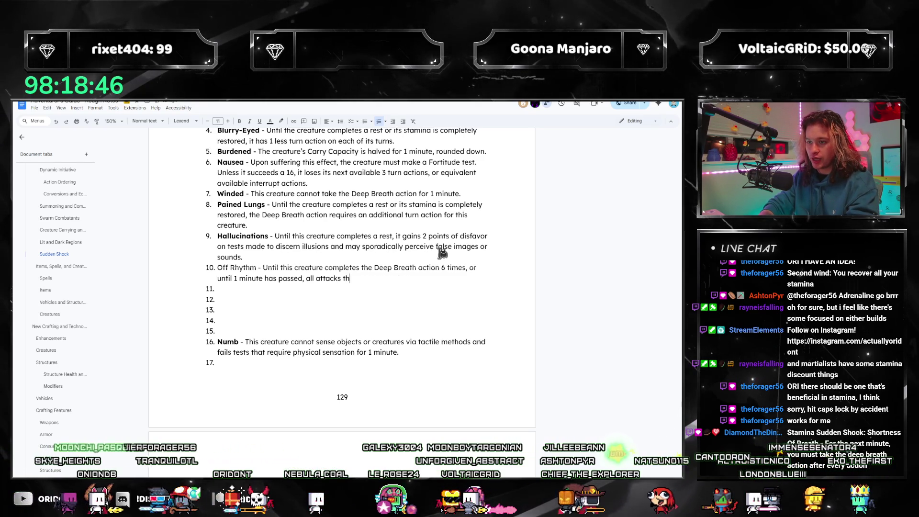
{"action": "type", "text": "is creature makes and all"}
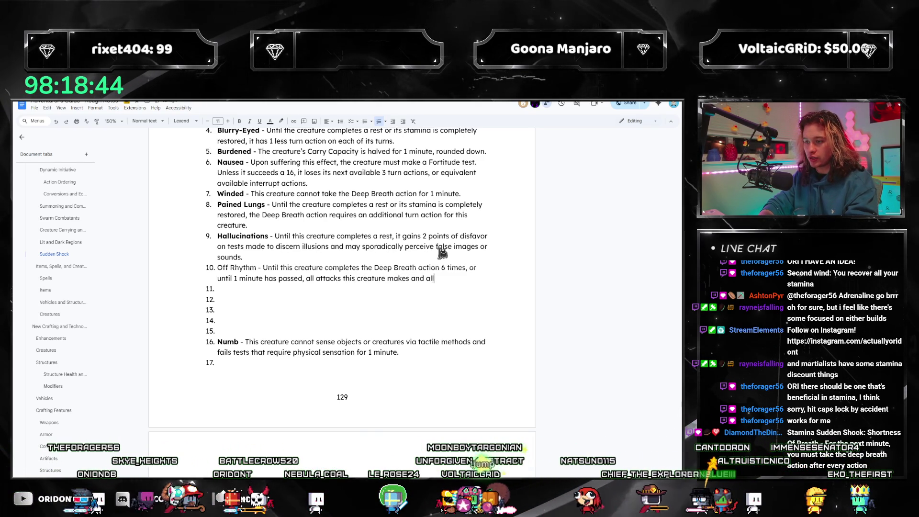
{"action": "type", "text": " spells that it"}
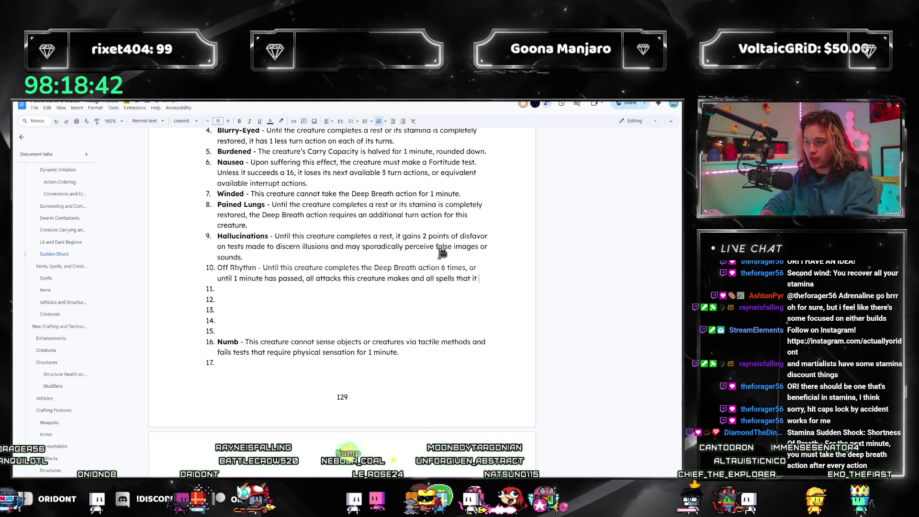
{"action": "type", "text": " casts require 1 addi"}
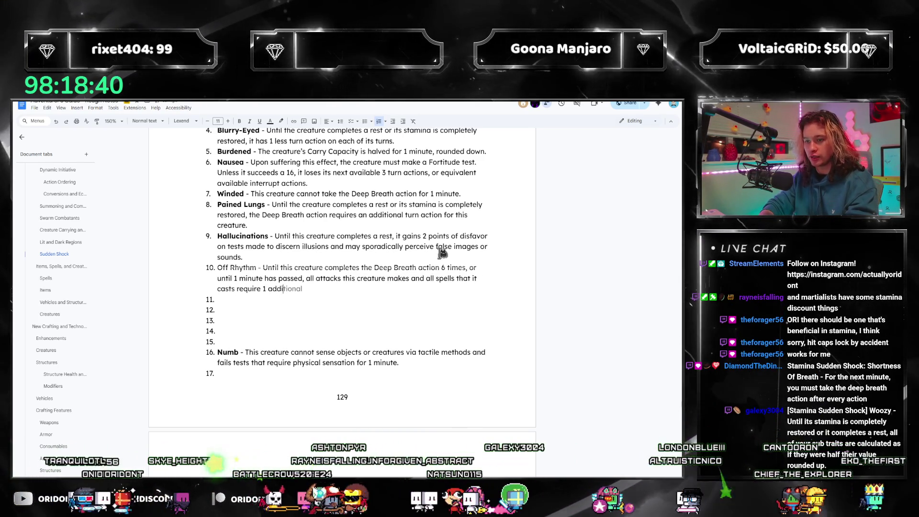
{"action": "type", "text": "tional turn action."}
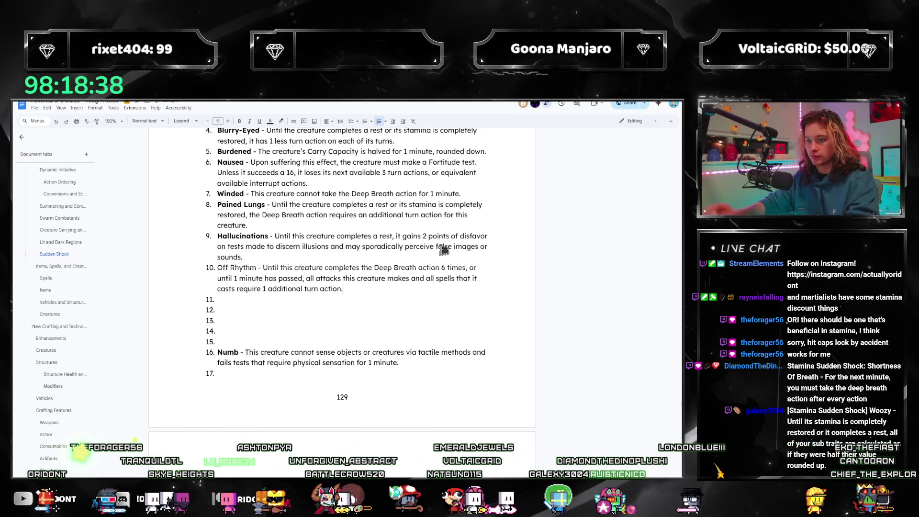
{"action": "scroll", "coordinate": [337, 288], "scroll_direction": "up", "scroll_amount": 1}
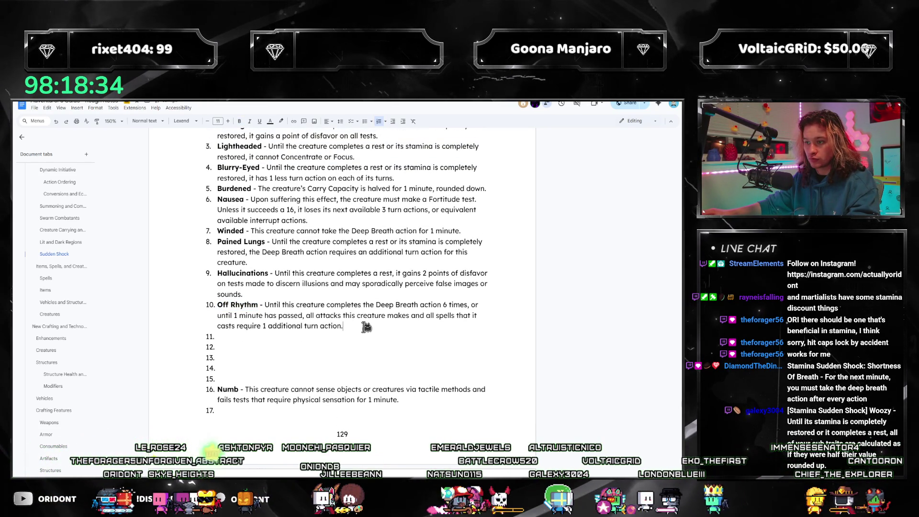
- Move the Off Rhythm entry up above Pained Lungs
{"action": "triple_click", "coordinate": [246, 321]}
{"action": "key", "text": "ctrl+c"}
{"action": "key", "text": "BackSpace"}
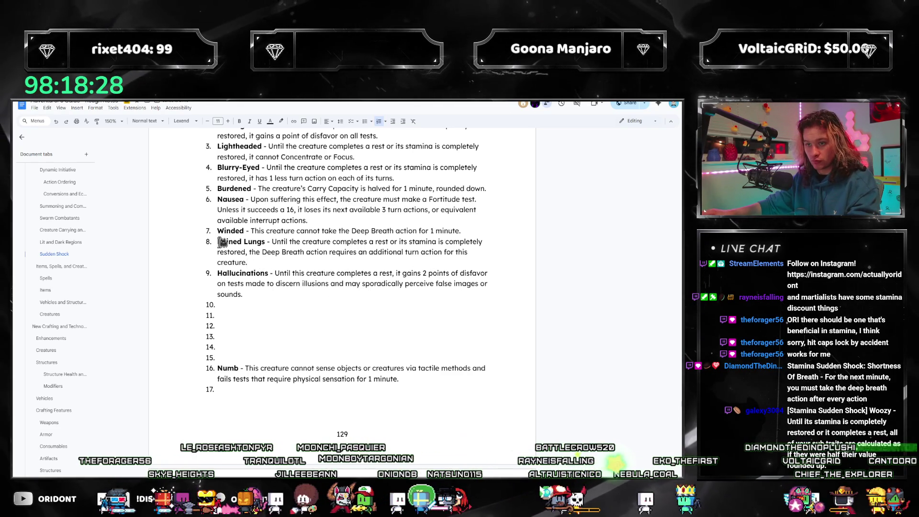
{"action": "key", "text": "ctrl+v"}
{"action": "scroll", "coordinate": [274, 273], "scroll_direction": "down", "scroll_amount": 2}
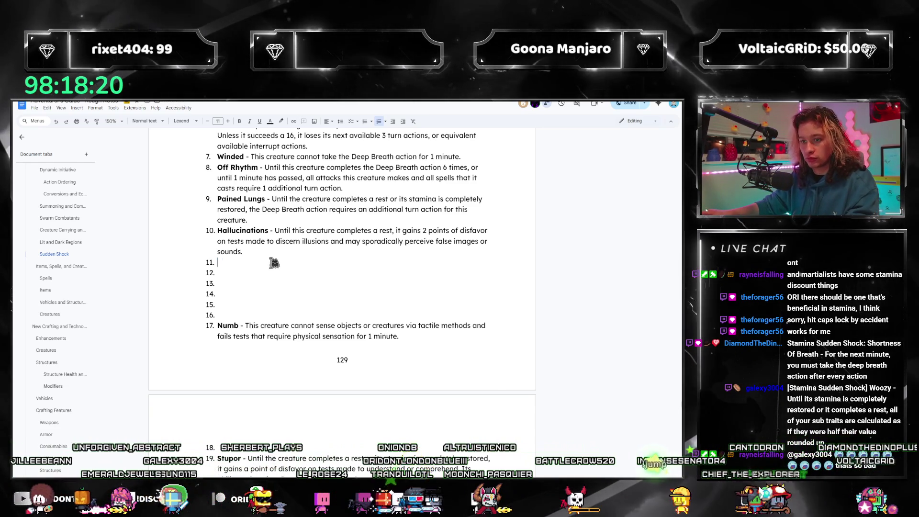
- Delete blank list entries so Numb becomes item 15
{"action": "left_click", "coordinate": [281, 271]}
{"action": "scroll", "coordinate": [254, 383], "scroll_direction": "down", "scroll_amount": 1}
{"action": "scroll", "coordinate": [254, 345], "scroll_direction": "down", "scroll_amount": 2}
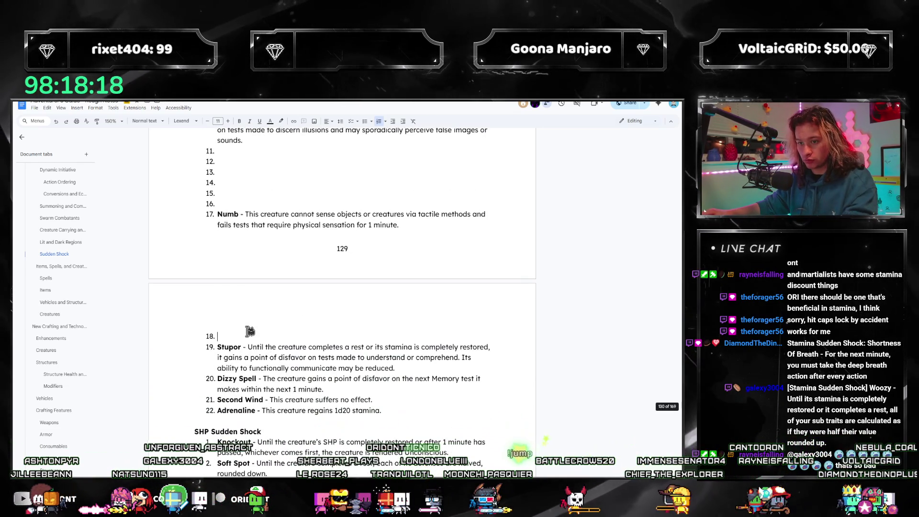
{"action": "key", "text": "BackSpace"}
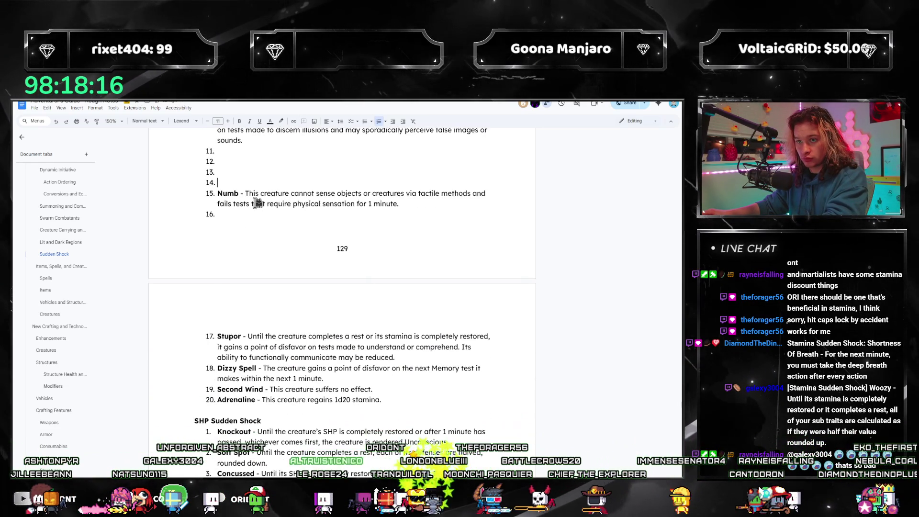
{"action": "scroll", "coordinate": [257, 203], "scroll_direction": "up", "scroll_amount": 1}
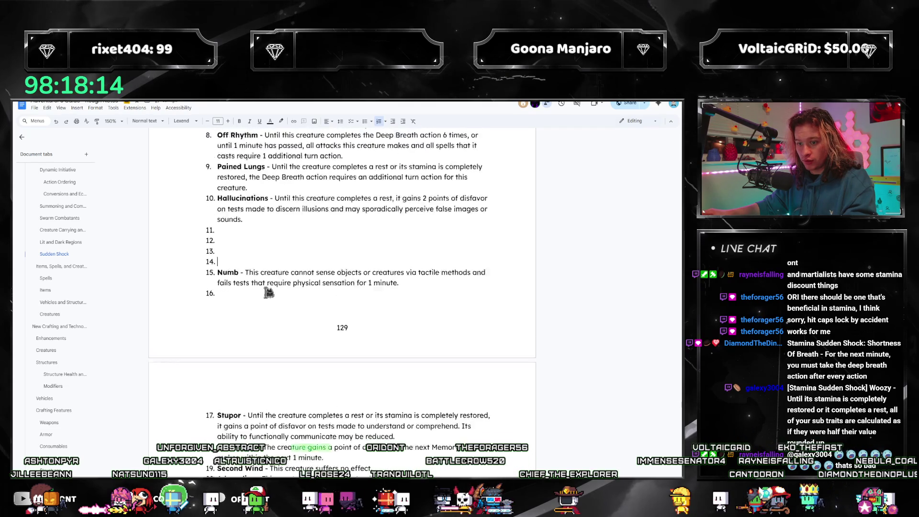
{"action": "scroll", "coordinate": [266, 301], "scroll_direction": "up", "scroll_amount": 2}
{"action": "scroll", "coordinate": [264, 300], "scroll_direction": "up", "scroll_amount": 1}
{"action": "scroll", "coordinate": [265, 302], "scroll_direction": "down", "scroll_amount": 1}
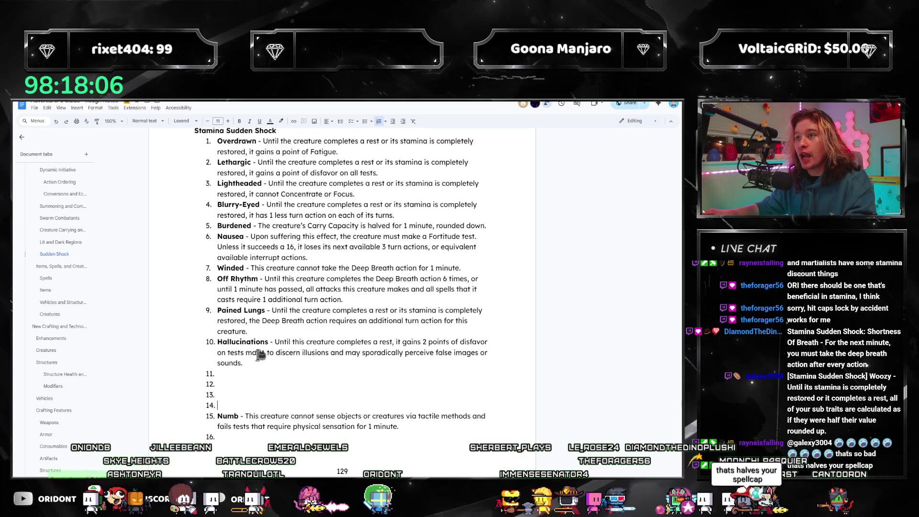
{"action": "scroll", "coordinate": [259, 357], "scroll_direction": "down", "scroll_amount": 2}
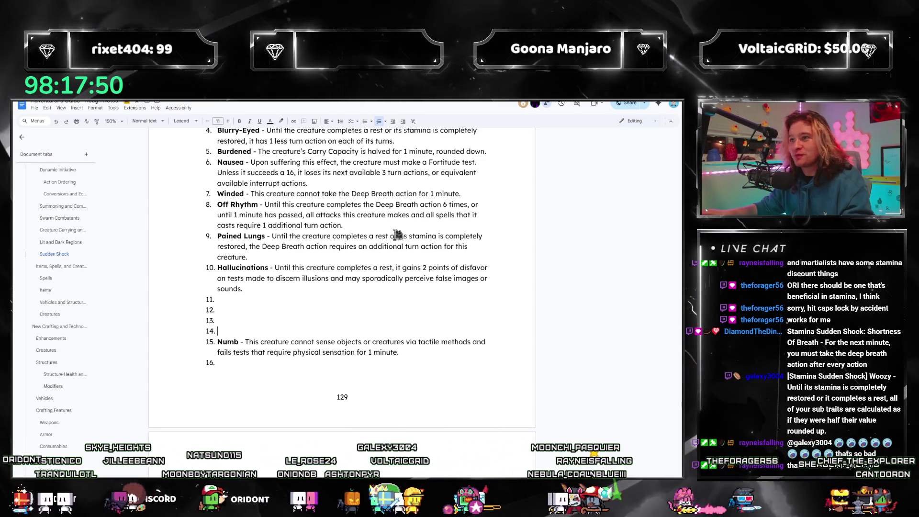
{"action": "scroll", "coordinate": [393, 248], "scroll_direction": "up", "scroll_amount": 1}
{"action": "scroll", "coordinate": [388, 269], "scroll_direction": "up", "scroll_amount": 3}
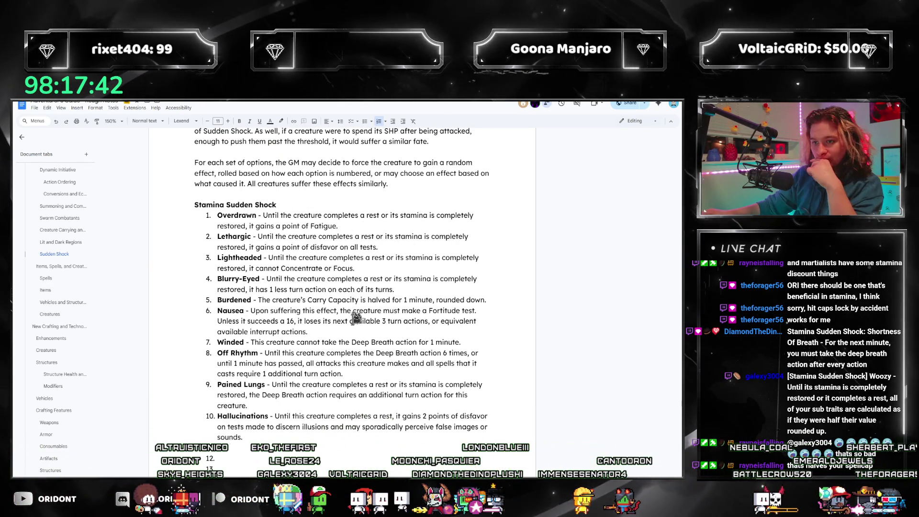
{"action": "scroll", "coordinate": [315, 445], "scroll_direction": "down", "scroll_amount": 1}
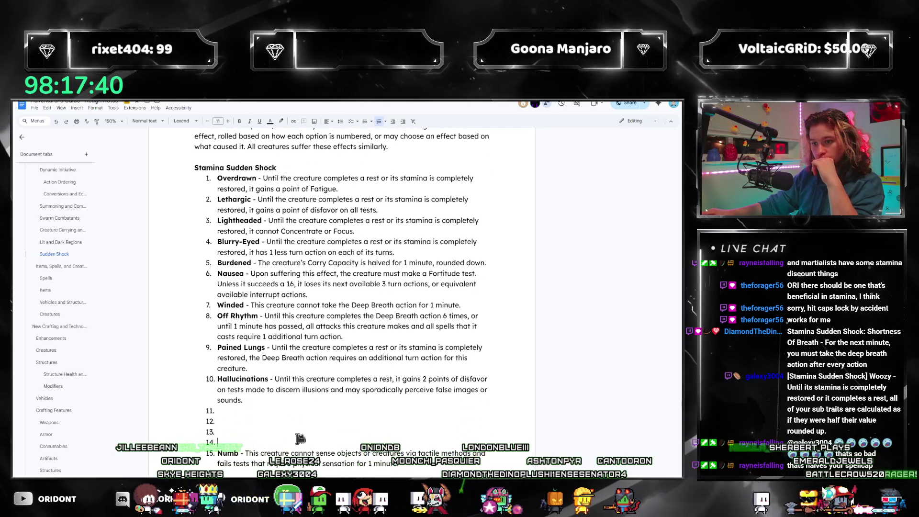
{"action": "mouse_move", "coordinate": [60, 374]}
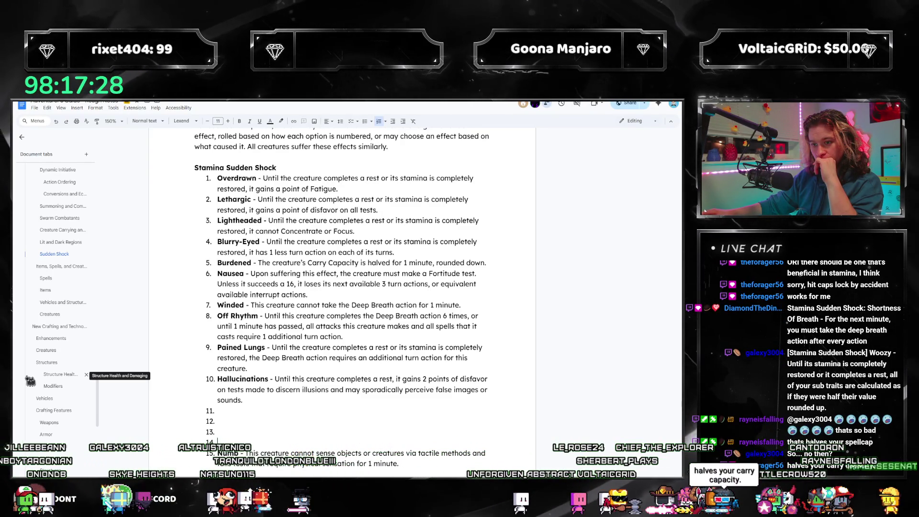
{"action": "scroll", "coordinate": [48, 357], "scroll_direction": "up", "scroll_amount": 1}
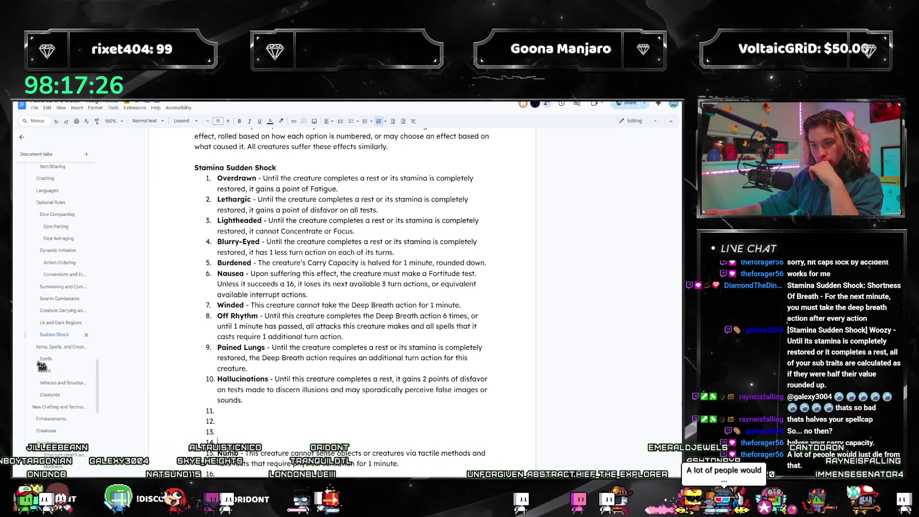
{"action": "left_click", "coordinate": [433, 296]}
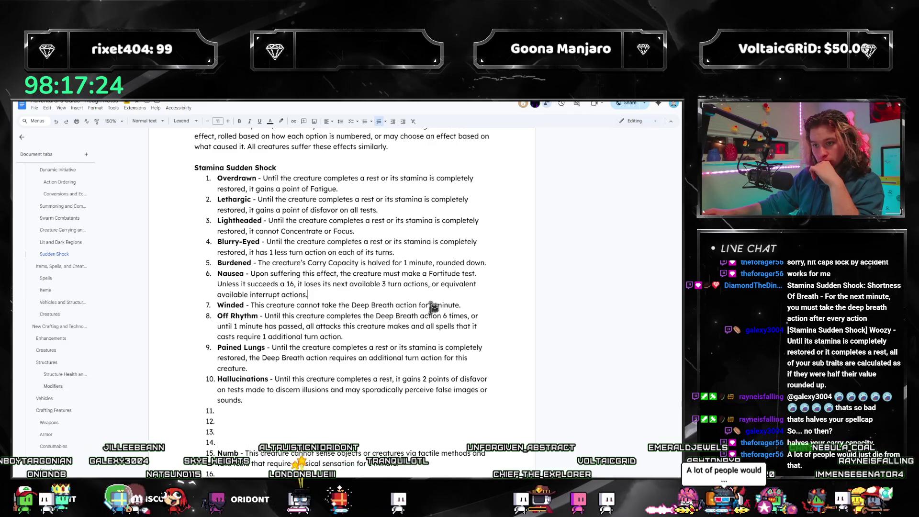
- Rewrite Winded: the creature rolls 1d6 each turn, suffocating unless it rolls a 6
{"action": "left_click_drag", "start_coordinate": [460, 305], "coordinate": [270, 306]}
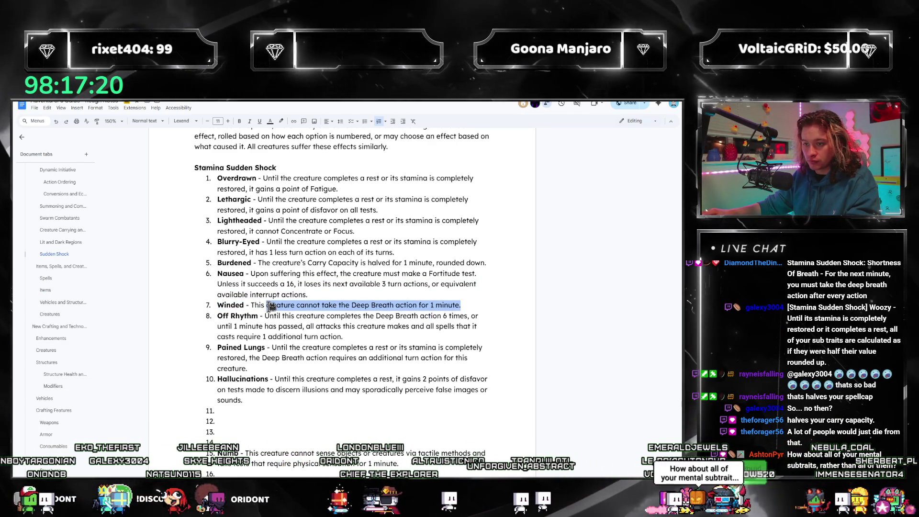
{"action": "type", "text": "creature"}
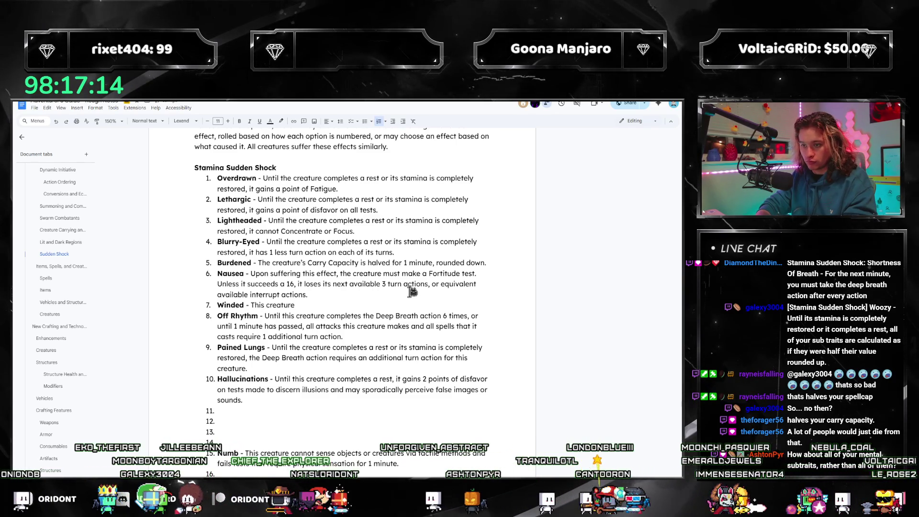
{"action": "key", "text": "BackSpace"}
{"action": "key", "text": "BackSpace"}
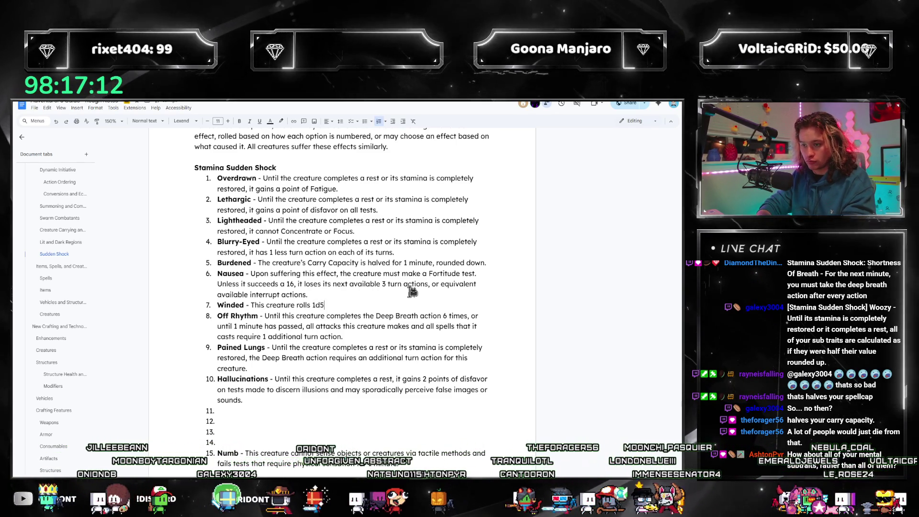
{"action": "type", "text": "1d6, unmodifie"}
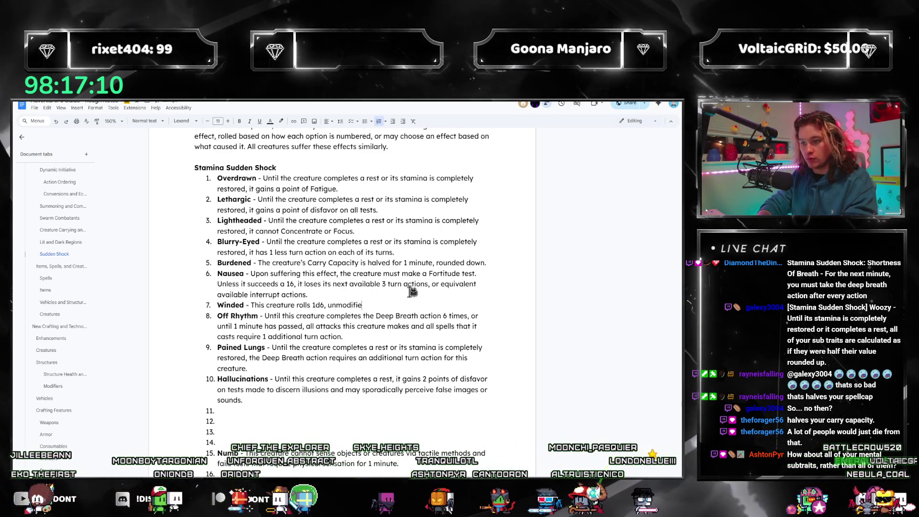
{"action": "type", "text": "d, at the beginning of each turn. Unl"}
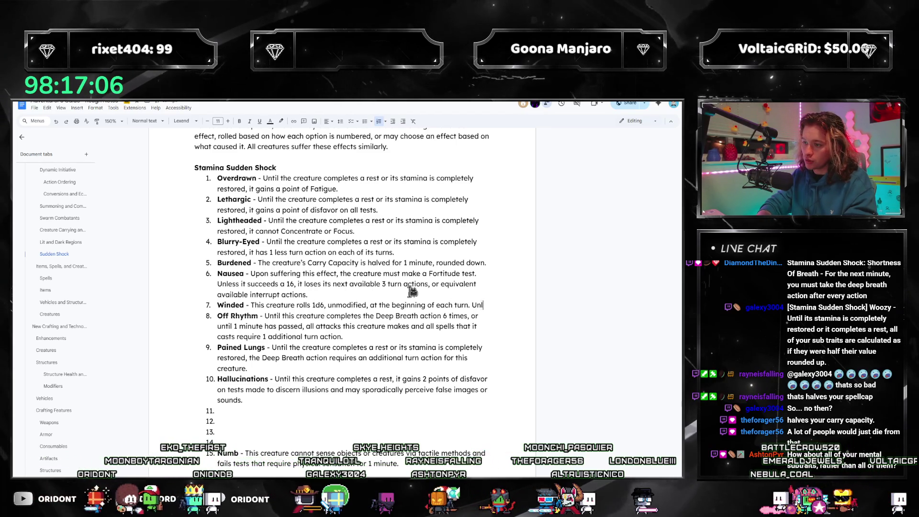
{"action": "type", "text": "ess it rolls a 6,"}
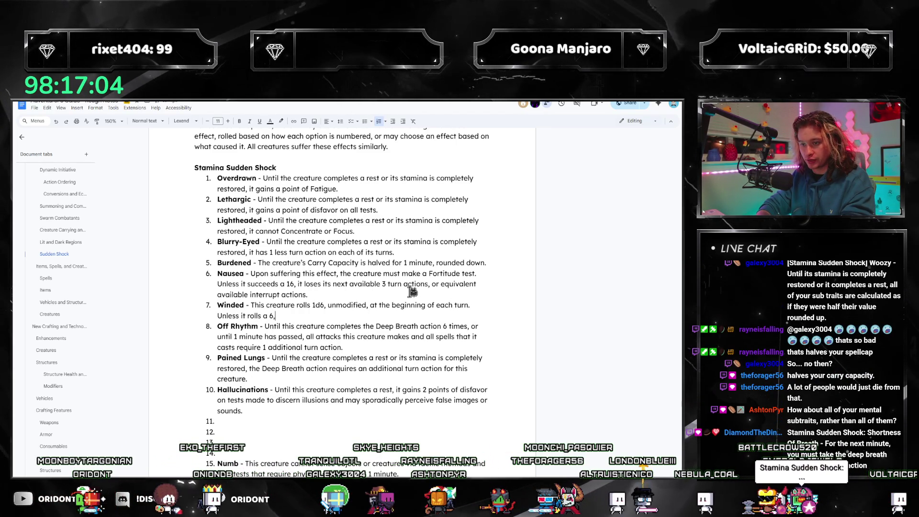
{"action": "type", "text": " it"}
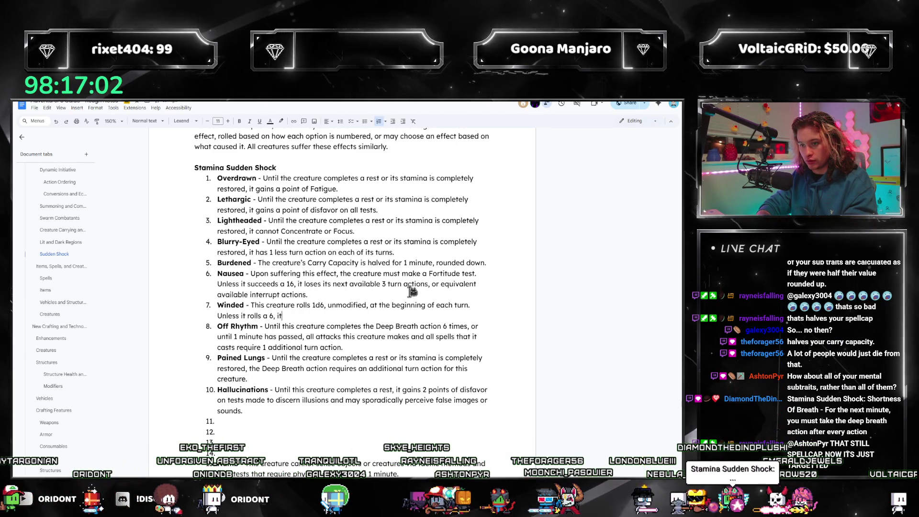
{"action": "type", "text": " is s"}
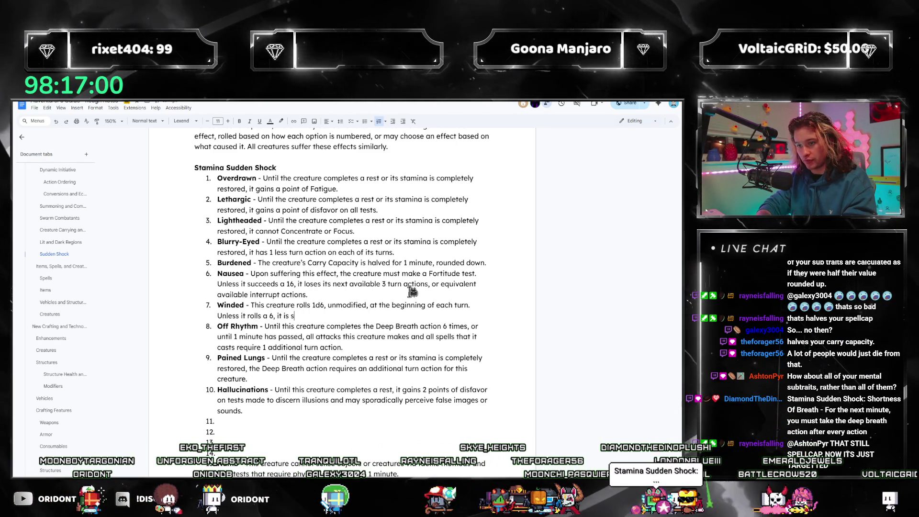
{"action": "type", "text": "uffocating. This effect ends once it rolls a 6."}
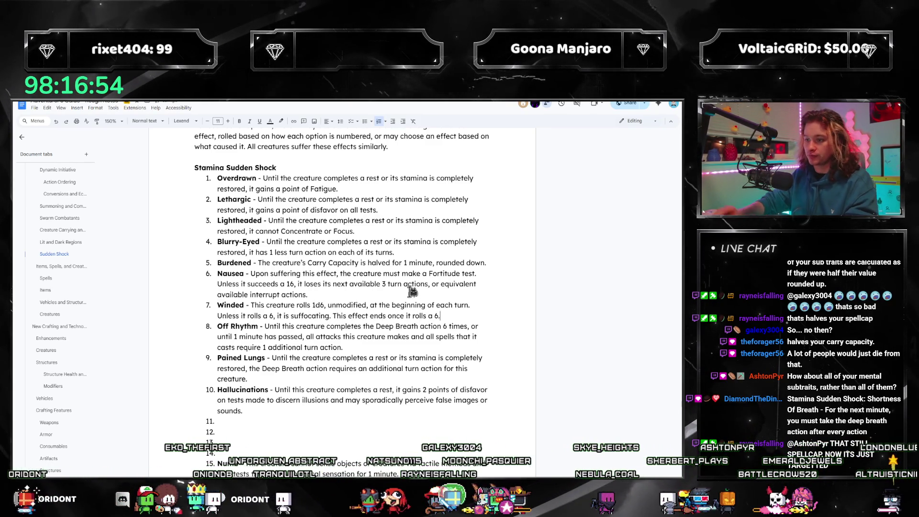
{"action": "scroll", "coordinate": [411, 288], "scroll_direction": "down", "scroll_amount": 1}
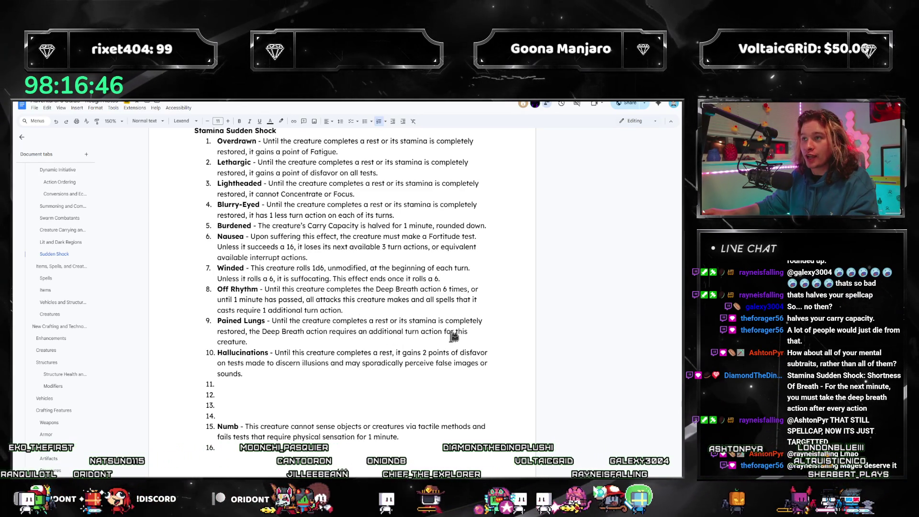
{"action": "scroll", "coordinate": [316, 328], "scroll_direction": "down", "scroll_amount": 2}
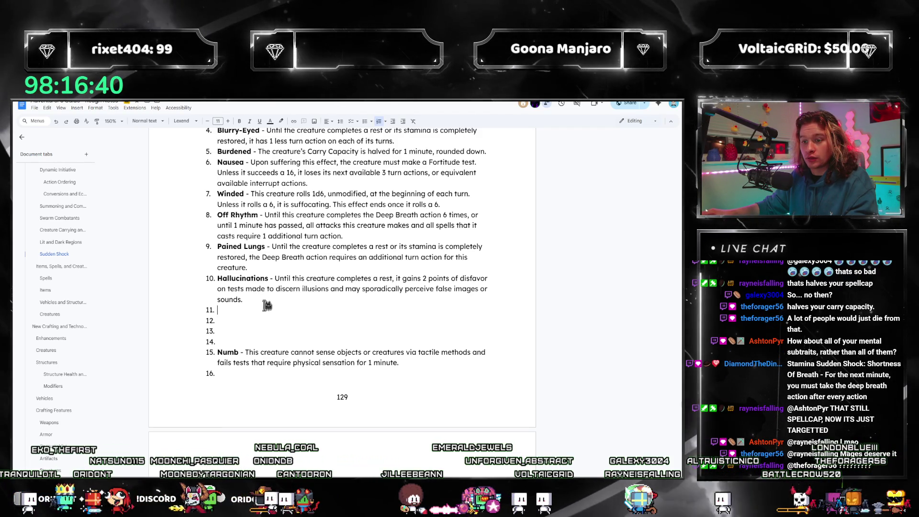
{"action": "scroll", "coordinate": [266, 306], "scroll_direction": "down", "scroll_amount": 3}
{"action": "scroll", "coordinate": [267, 309], "scroll_direction": "up", "scroll_amount": 3}
{"action": "scroll", "coordinate": [268, 319], "scroll_direction": "down", "scroll_amount": 2}
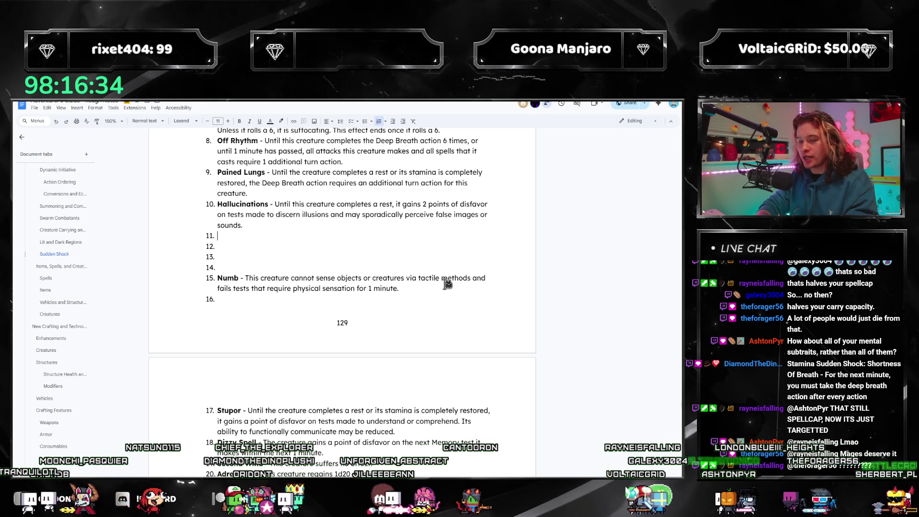
- Write item 14 as Shortness of Breath: spend an additional 3 stamina unless Deep Breath was taken directly before
{"action": "key", "text": "Down"}
{"action": "key", "text": "Down"}
{"action": "type", "text": "Short"}
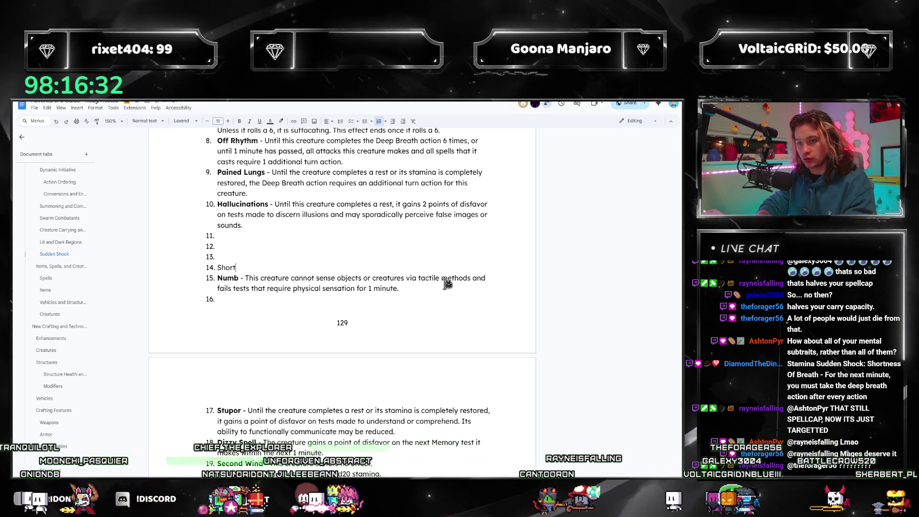
{"action": "type", "text": "nes"}
{"action": "key", "text": "BackSpace"}
{"action": "key", "text": "BackSpace"}
{"action": "key", "text": "BackSpace"}
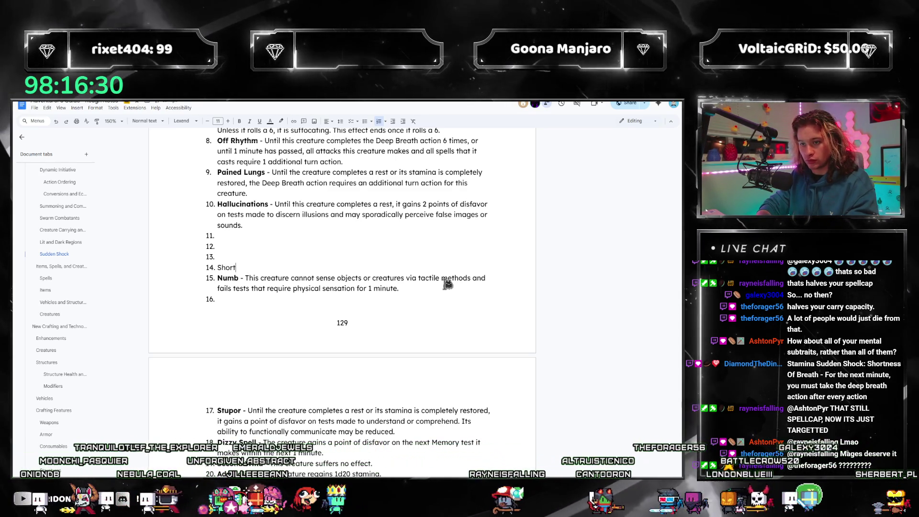
{"action": "type", "text": "ness of Breath - Whenev"}
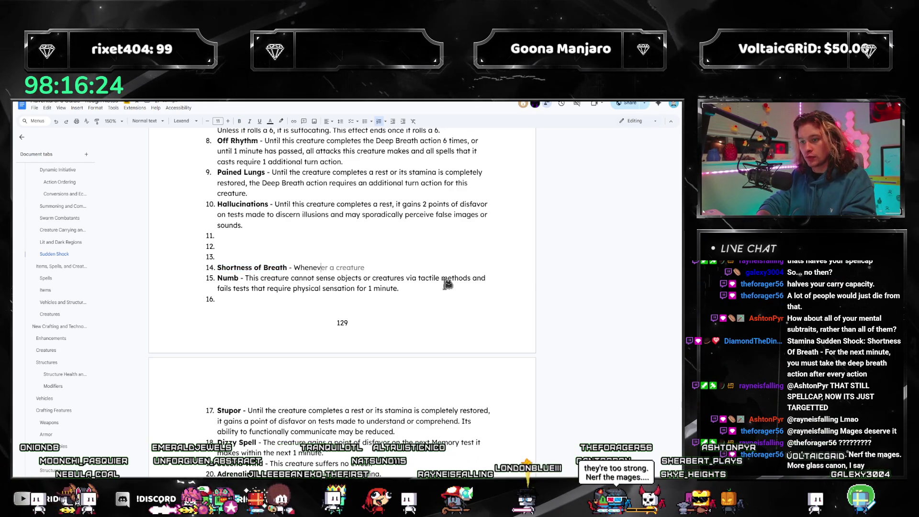
{"action": "key", "text": "BackSpace"}
{"action": "key", "text": "BackSpace"}
{"action": "key", "text": "BackSpace"}
{"action": "type", "text": "e cre"}
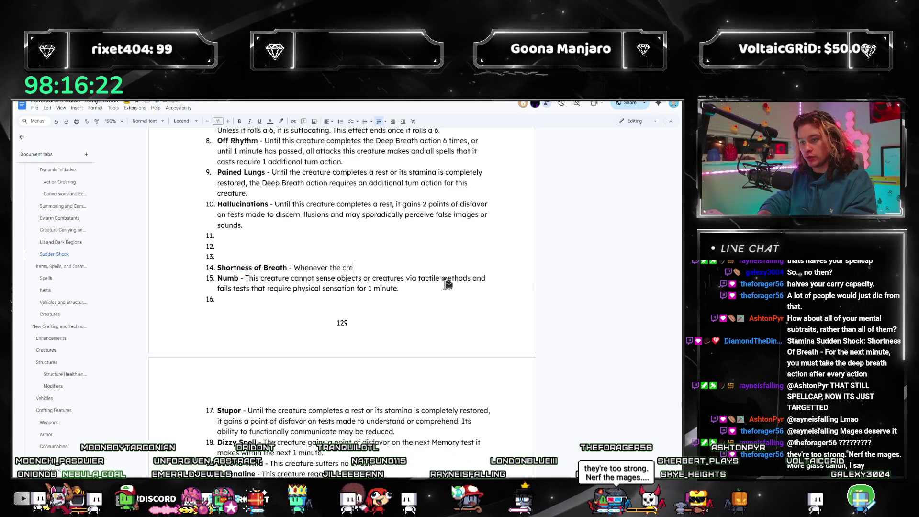
{"action": "type", "text": "atures takes an action, "}
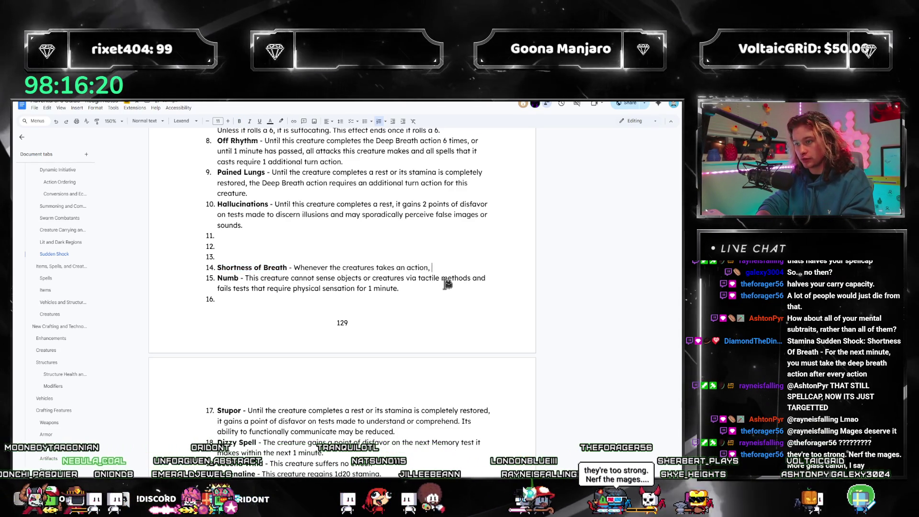
{"action": "type", "text": "it must spend an addt"}
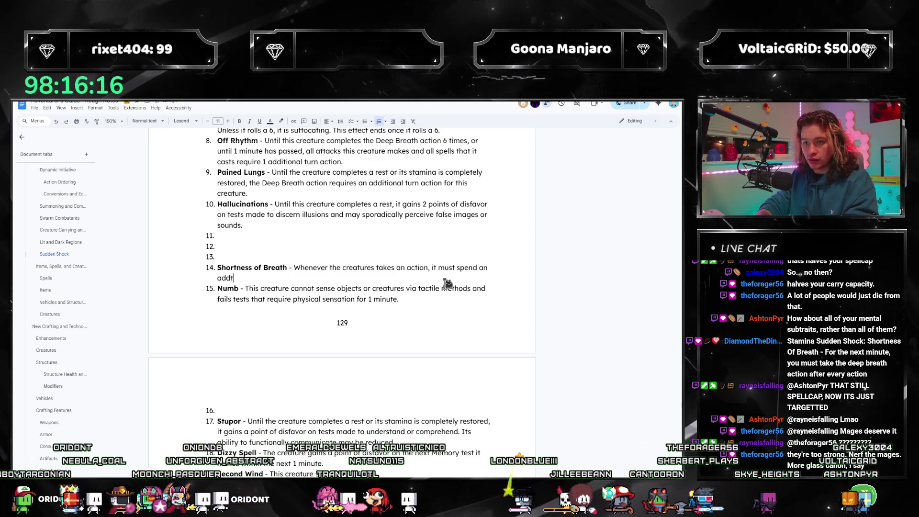
{"action": "key", "text": "BackSpace"}
{"action": "type", "text": "itional 3 stamina unle"}
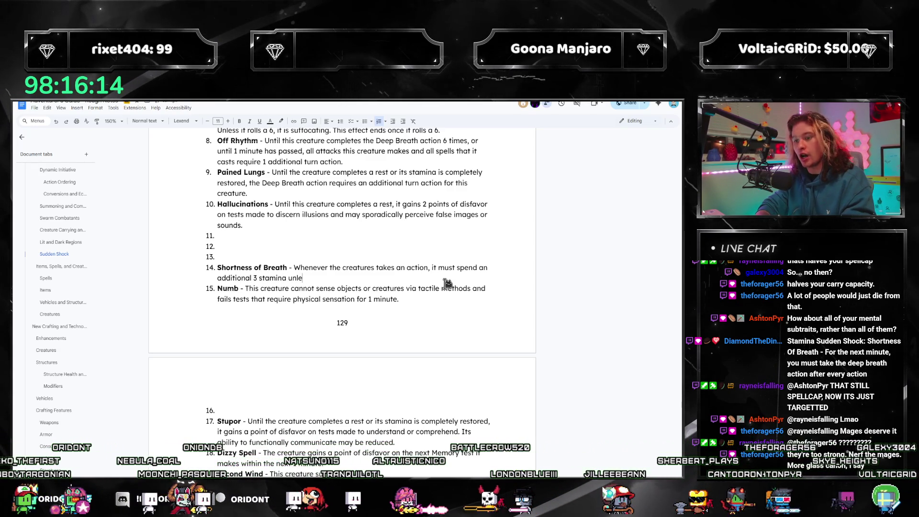
{"action": "type", "text": "ss it took the Deep Br"}
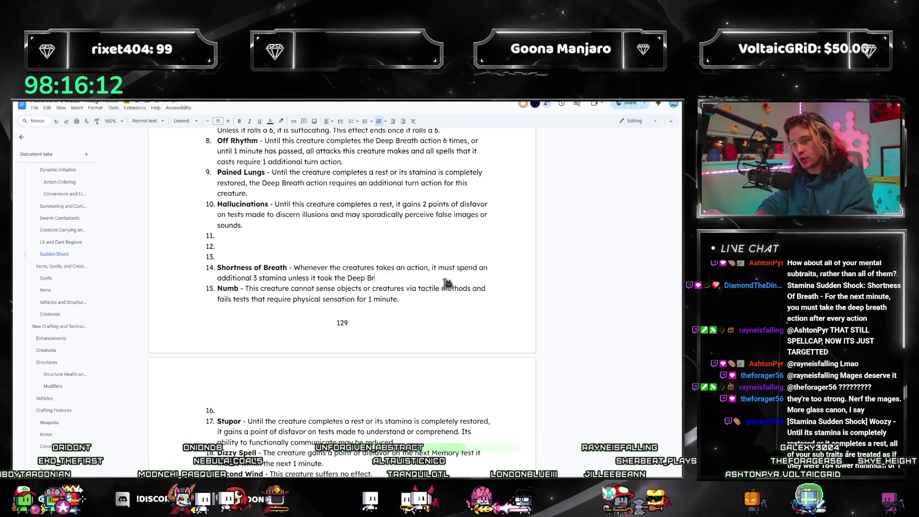
{"action": "type", "text": "eath action directly"}
{"action": "key", "text": "Tab"}
{"action": "type", "text": "."}
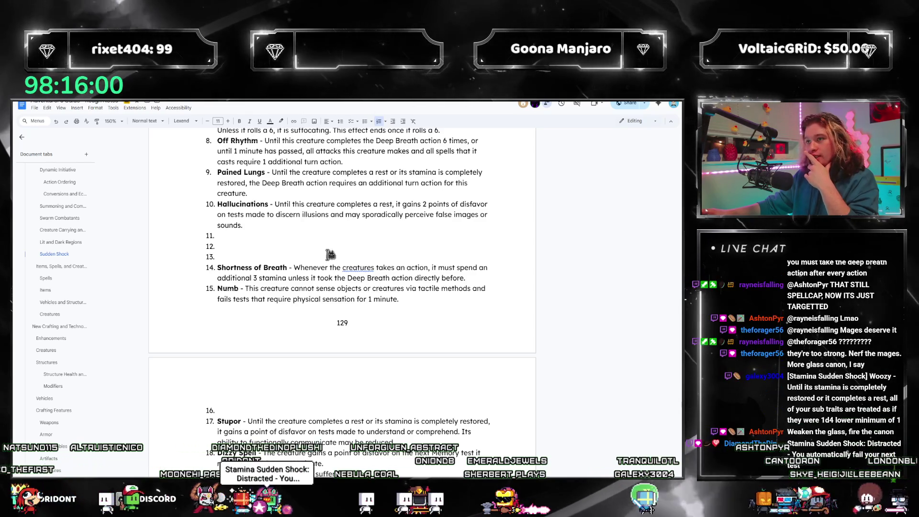
{"action": "scroll", "coordinate": [395, 280], "scroll_direction": "down", "scroll_amount": 3}
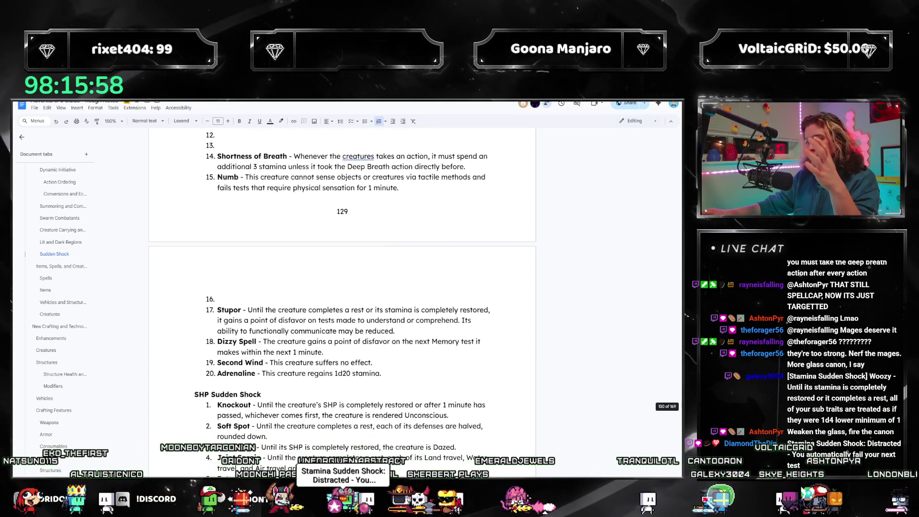
{"action": "scroll", "coordinate": [324, 333], "scroll_direction": "up", "scroll_amount": 3}
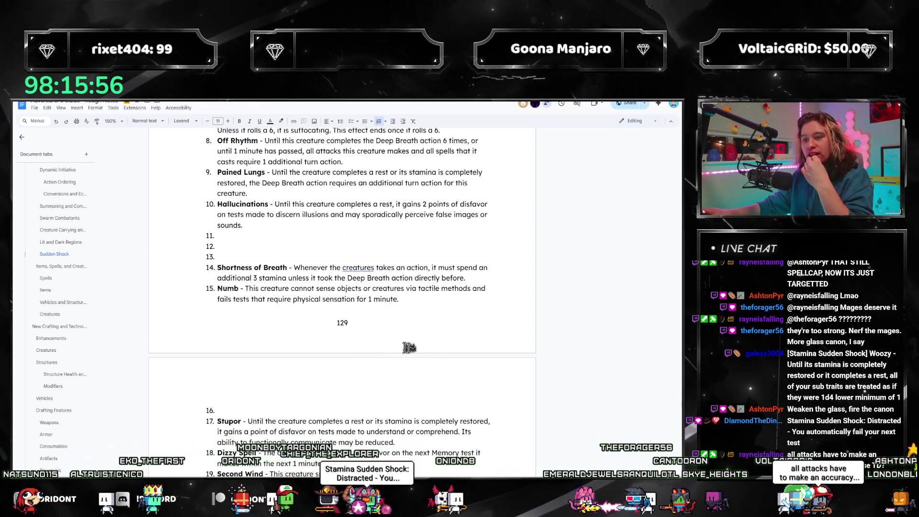
{"action": "scroll", "coordinate": [288, 315], "scroll_direction": "down", "scroll_amount": 3}
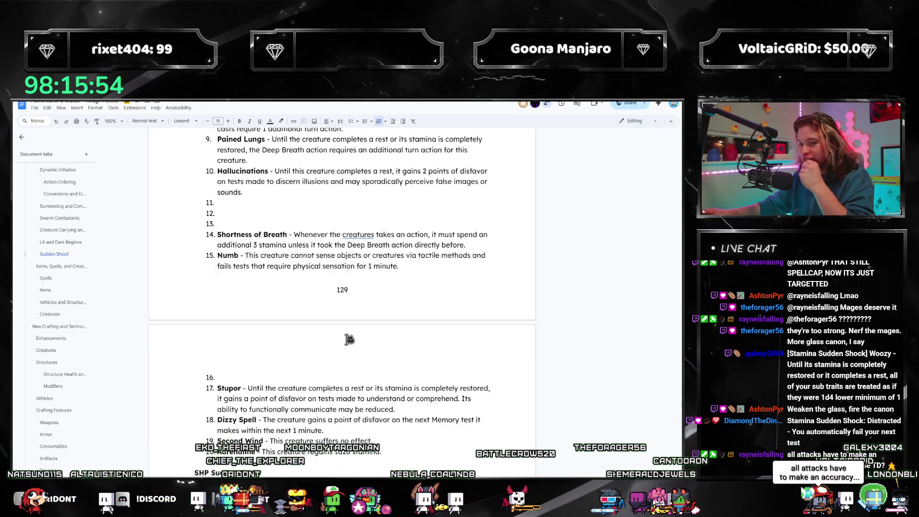
{"action": "scroll", "coordinate": [338, 321], "scroll_direction": "up", "scroll_amount": 5}
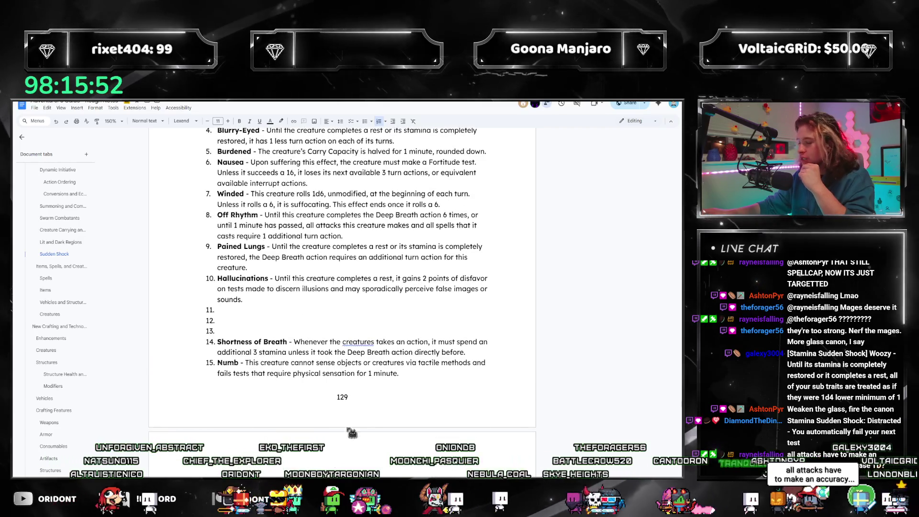
- Correct 'creatures' to 'creature' and move Shortness of Breath up to item 10
{"action": "left_click", "coordinate": [363, 343]}
{"action": "left_click", "coordinate": [409, 360]}
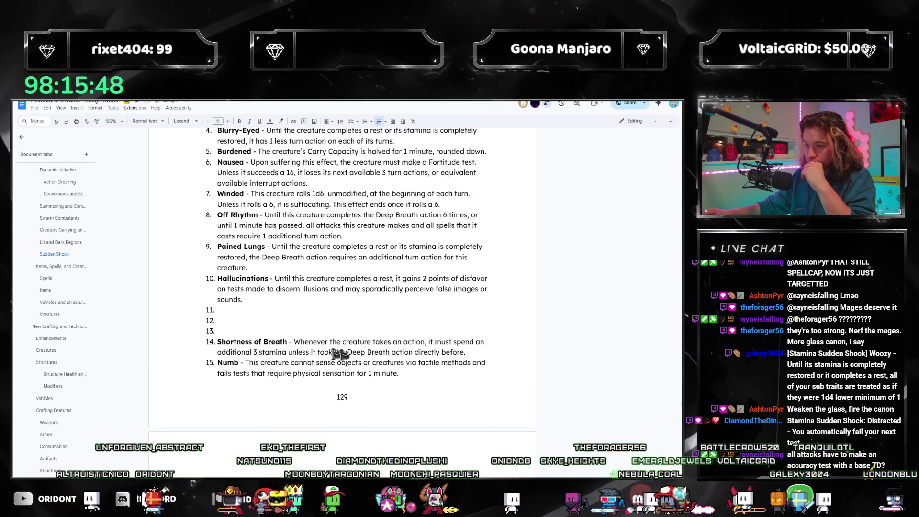
{"action": "left_click", "coordinate": [224, 346], "text": "shift"}
{"action": "key", "text": "BackSpace"}
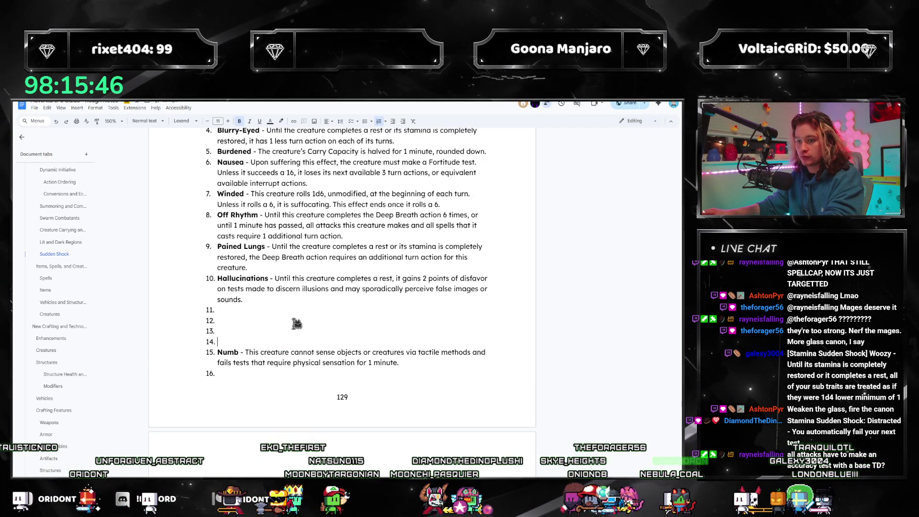
{"action": "key", "text": "Return"}
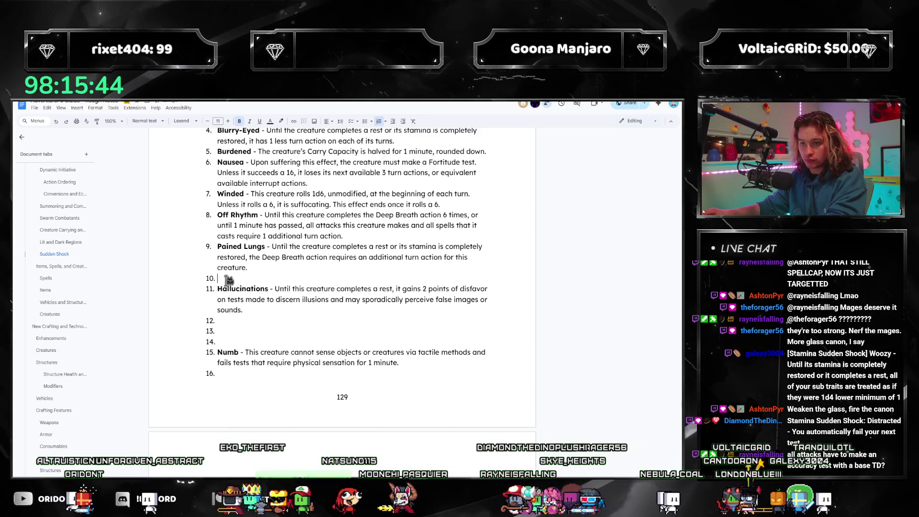
{"action": "type", "text": "Shortness of Breath - Whenever the creature takes an action, it must spend an additional 3 stamina unless it took the Deep Breath action directly before."}
- Move Hallucinations down to item 14, just above Numb
{"action": "left_click", "coordinate": [244, 310], "text": "shift"}
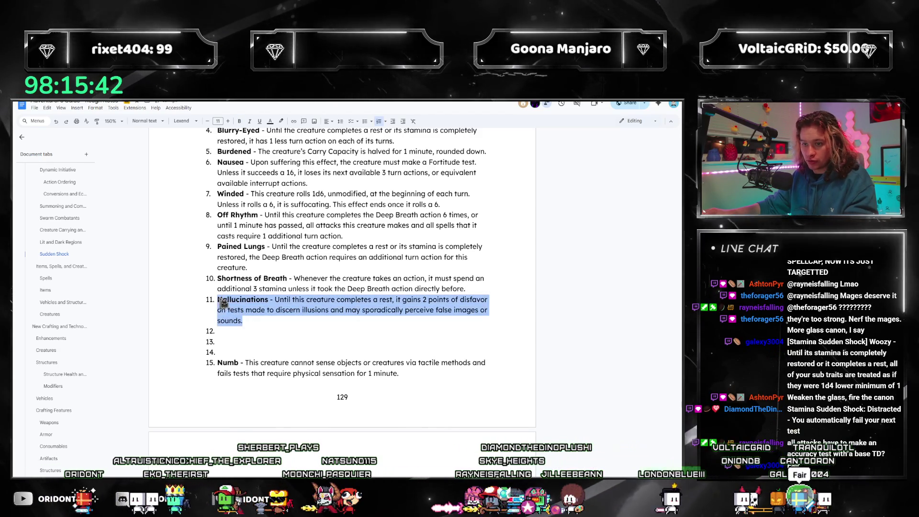
{"action": "key", "text": "BackSpace"}
{"action": "left_click", "coordinate": [223, 332]}
{"action": "type", "text": "Hallucinations - Until this creature completes a rest, it gains 2 points of disfavor on tests made to discern illusions and may sporadically perceive false images or sounds."}
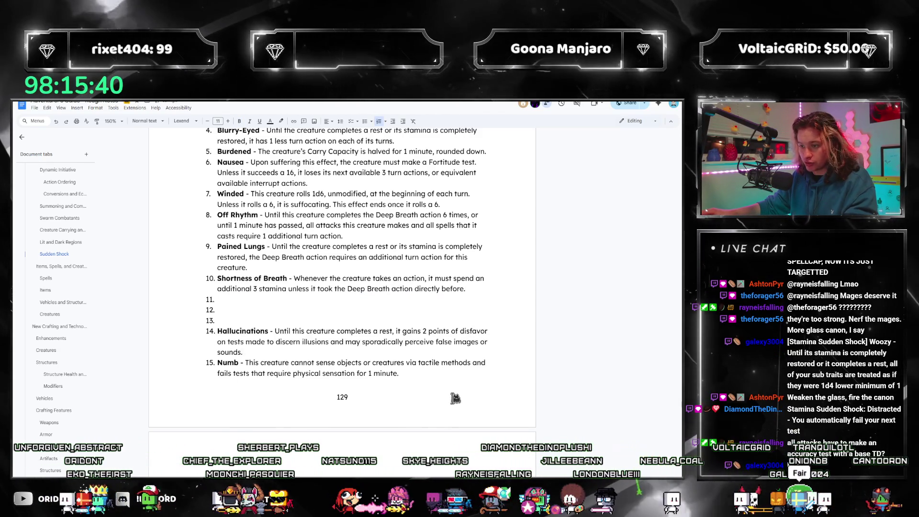
{"action": "scroll", "coordinate": [259, 359], "scroll_direction": "down", "scroll_amount": 2}
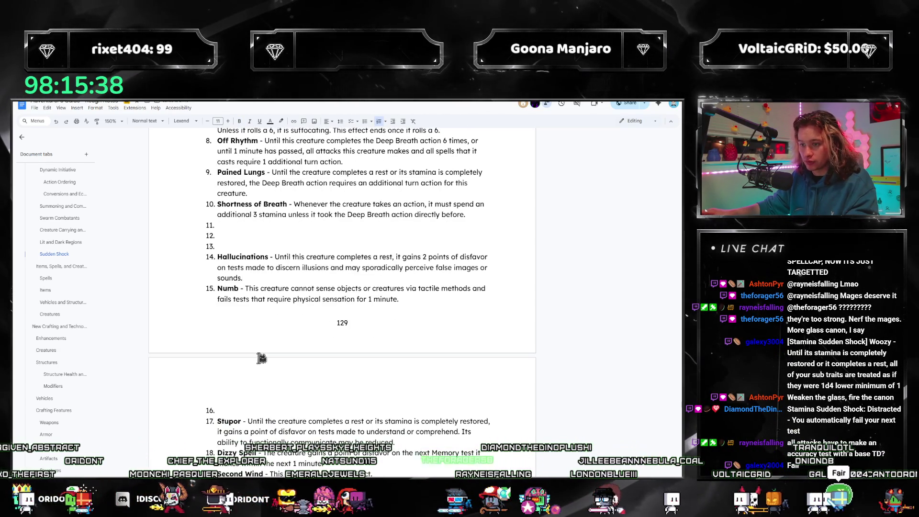
{"action": "scroll", "coordinate": [269, 311], "scroll_direction": "down", "scroll_amount": 1}
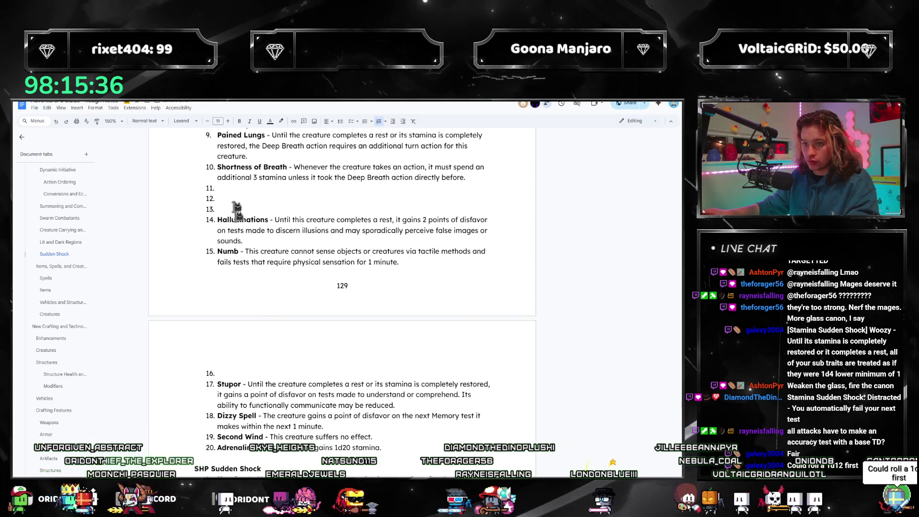
{"action": "scroll", "coordinate": [236, 208], "scroll_direction": "up", "scroll_amount": 1}
{"action": "scroll", "coordinate": [247, 258], "scroll_direction": "up", "scroll_amount": 2}
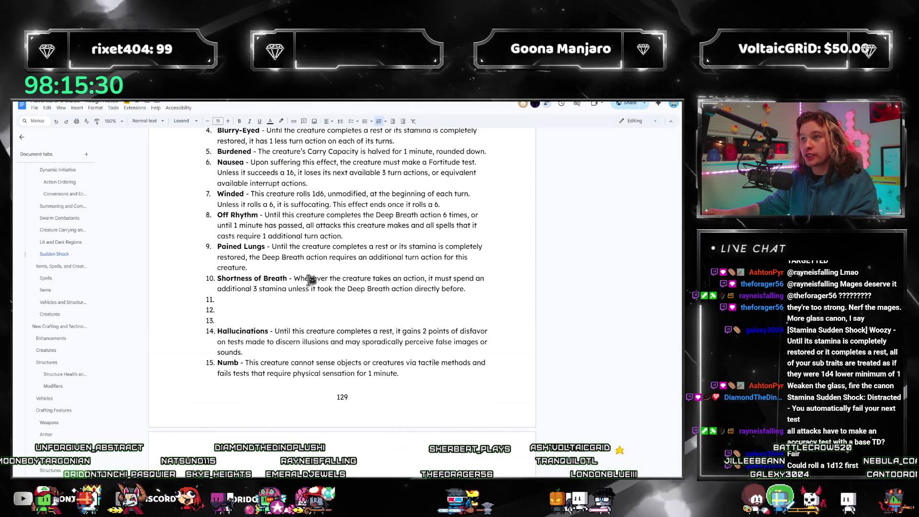
- Start empty item 11 with the bold entry name 'Woozy -'
{"action": "left_click", "coordinate": [281, 303]}
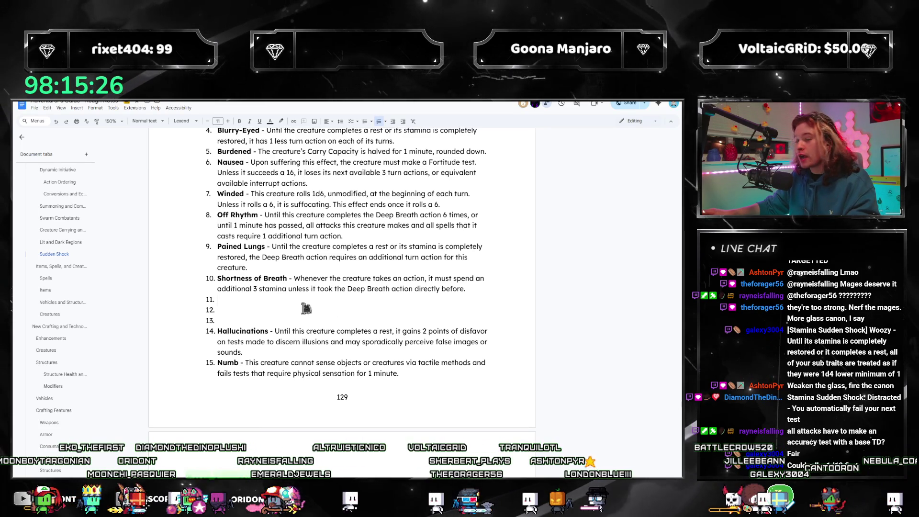
{"action": "scroll", "coordinate": [312, 309], "scroll_direction": "up", "scroll_amount": 1}
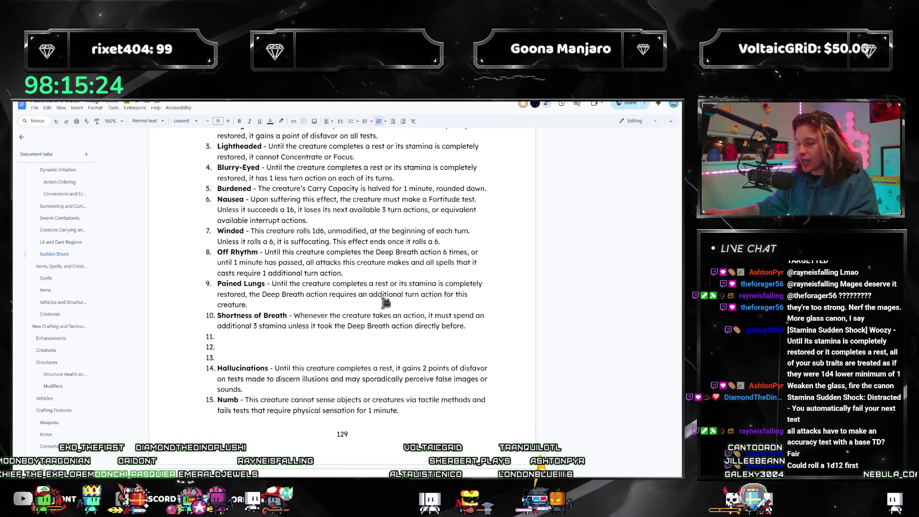
{"action": "scroll", "coordinate": [346, 292], "scroll_direction": "up", "scroll_amount": 2}
{"action": "scroll", "coordinate": [287, 316], "scroll_direction": "down", "scroll_amount": 5}
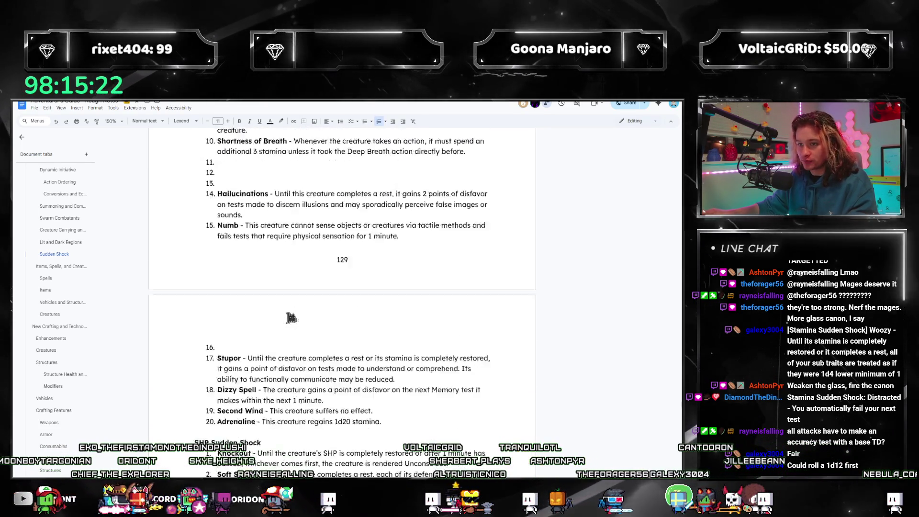
{"action": "scroll", "coordinate": [287, 316], "scroll_direction": "down", "scroll_amount": 7}
{"action": "scroll", "coordinate": [292, 314], "scroll_direction": "down", "scroll_amount": 4}
{"action": "scroll", "coordinate": [291, 314], "scroll_direction": "up", "scroll_amount": 7}
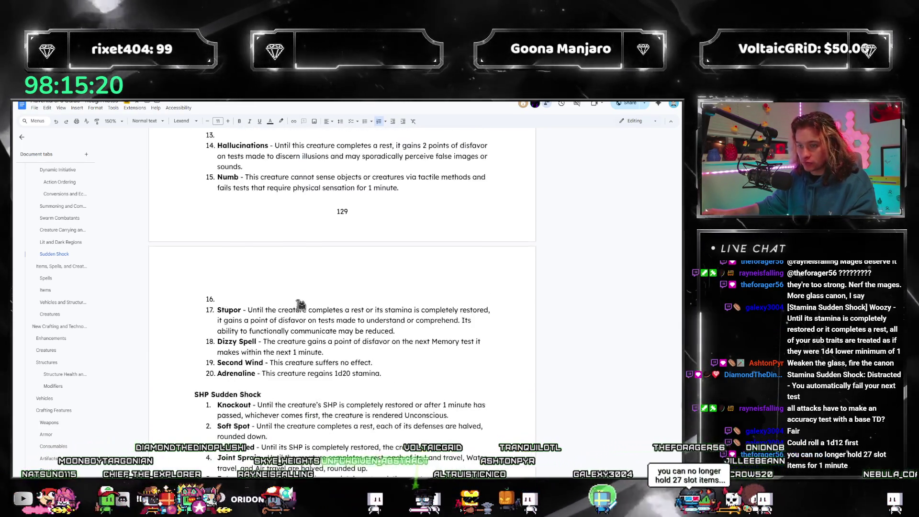
{"action": "scroll", "coordinate": [309, 316], "scroll_direction": "up", "scroll_amount": 3}
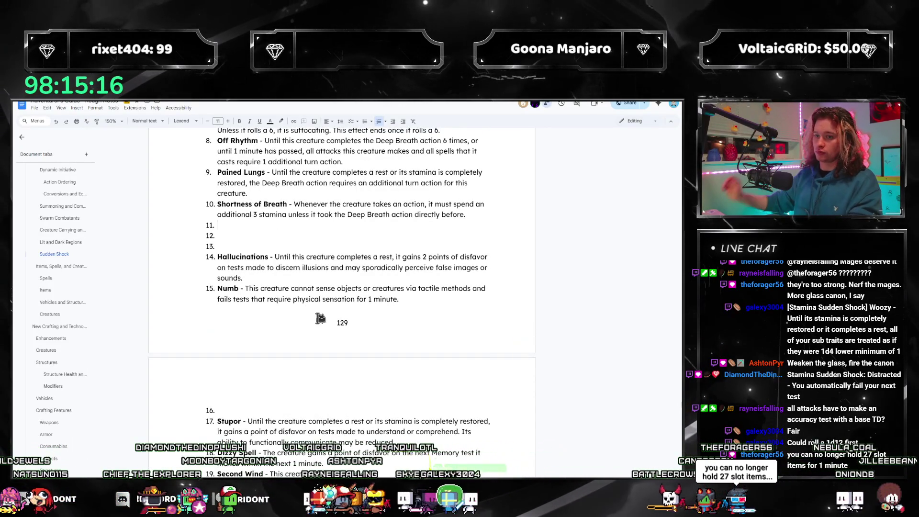
{"action": "scroll", "coordinate": [324, 316], "scroll_direction": "up", "scroll_amount": 2}
{"action": "scroll", "coordinate": [331, 314], "scroll_direction": "up", "scroll_amount": 2}
{"action": "scroll", "coordinate": [335, 315], "scroll_direction": "up", "scroll_amount": 3}
{"action": "scroll", "coordinate": [335, 315], "scroll_direction": "down", "scroll_amount": 3}
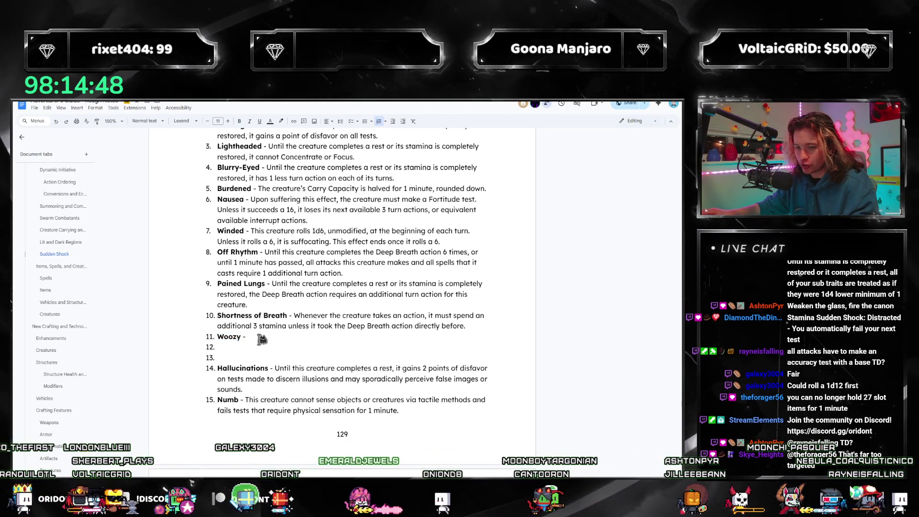
- Replace Woozy's half-written text with Overdrawn's duration clause, ending with minimum TD 5 for accuracy tests
{"action": "key", "text": "shift+End"}
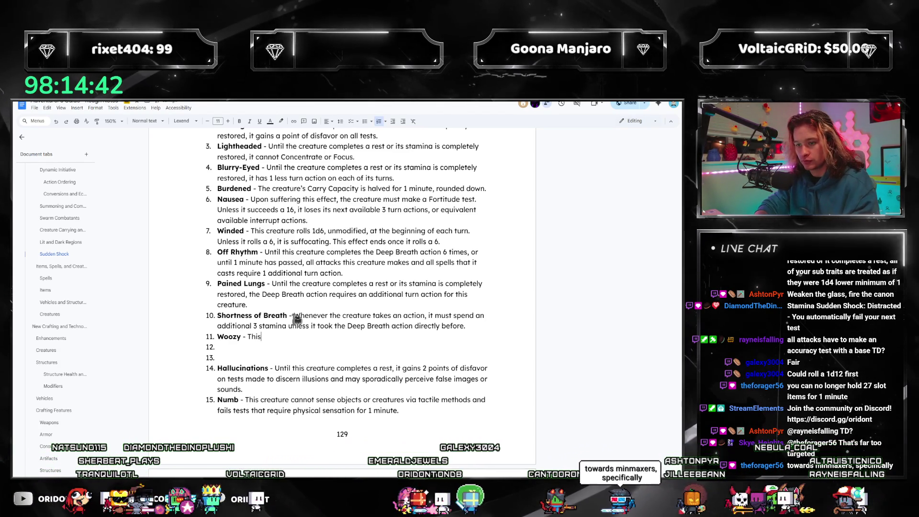
{"action": "type", "text": "e creatur"}
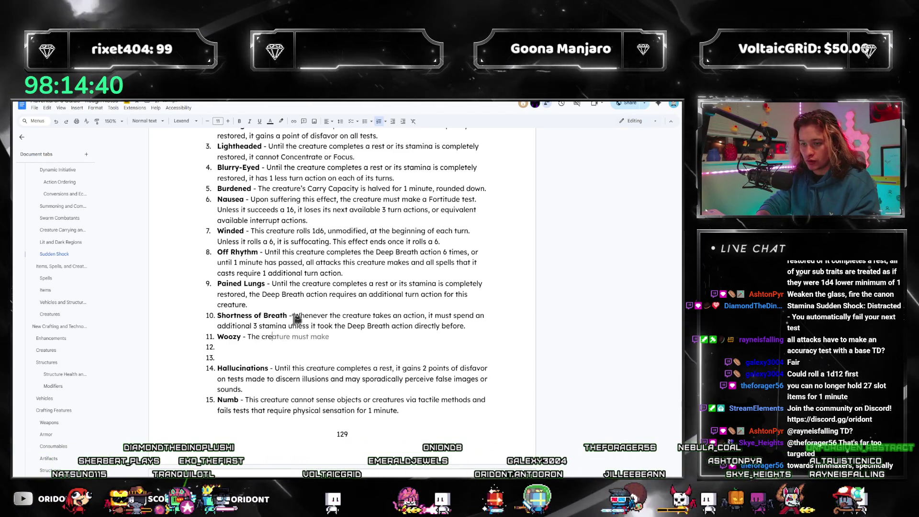
{"action": "key", "text": "BackSpace"}
{"action": "key", "text": "BackSpace"}
{"action": "key", "text": "BackSpace"}
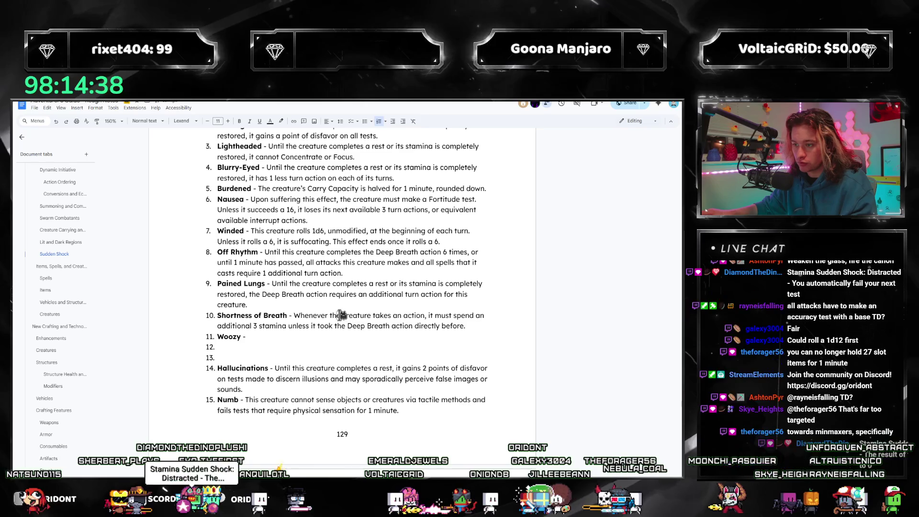
{"action": "scroll", "coordinate": [338, 350], "scroll_direction": "up", "scroll_amount": 2}
{"action": "left_click", "coordinate": [341, 347]}
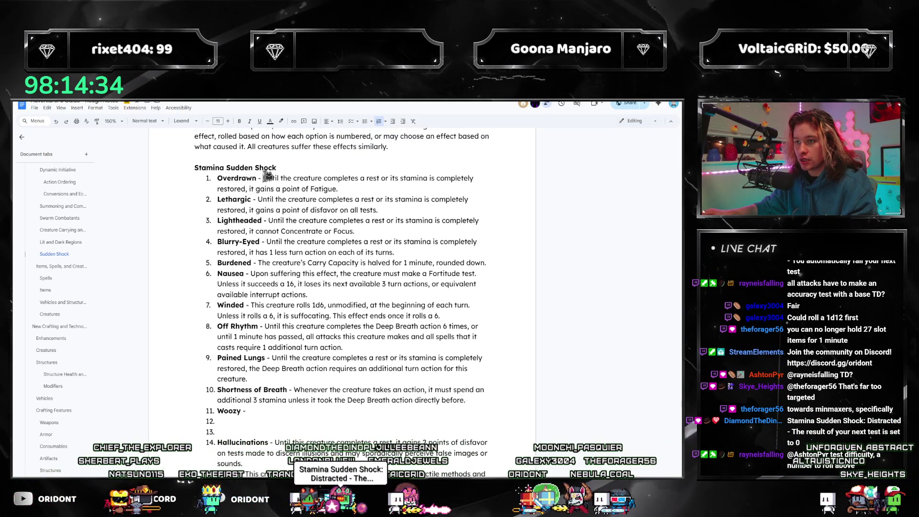
{"action": "left_click_drag", "start_coordinate": [320, 180], "coordinate": [255, 189]}
{"action": "key", "text": "ctrl+c"}
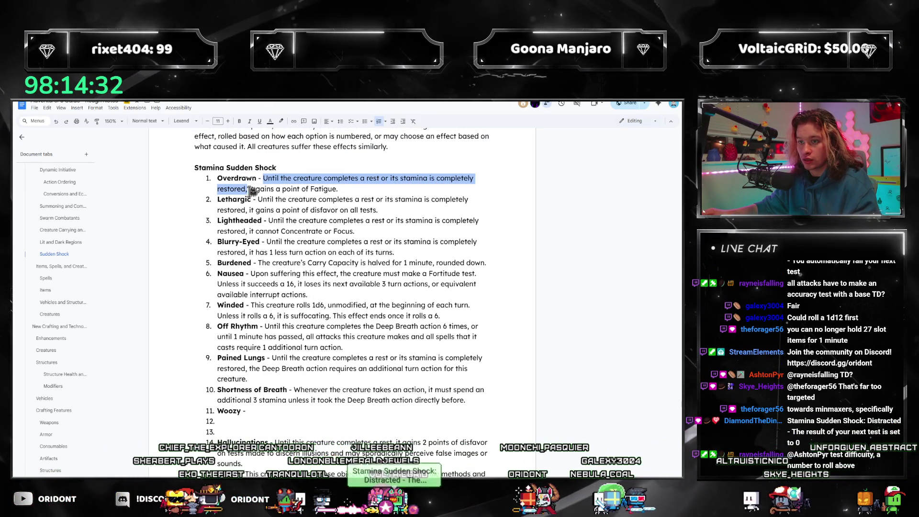
{"action": "left_click", "coordinate": [316, 408]}
{"action": "key", "text": "ctrl+v"}
{"action": "scroll", "coordinate": [316, 408], "scroll_direction": "down", "scroll_amount": 2}
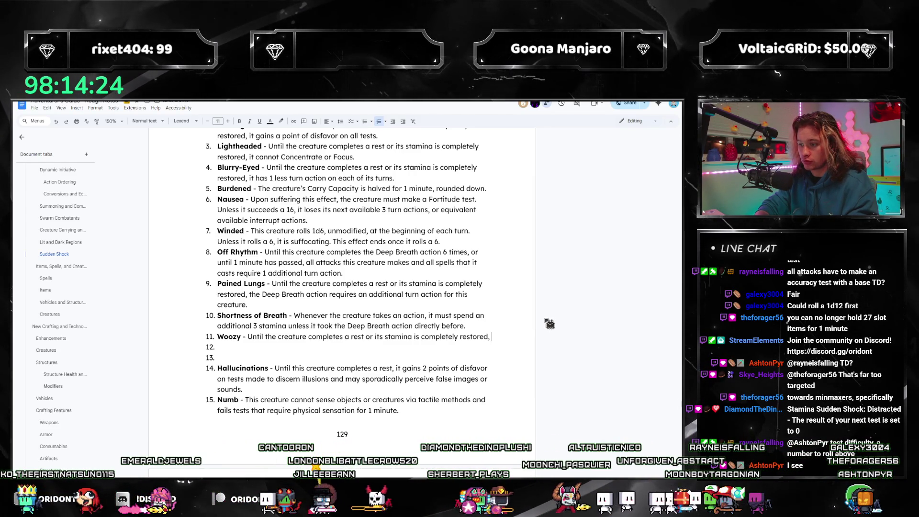
{"action": "type", "text": "all attacks "}
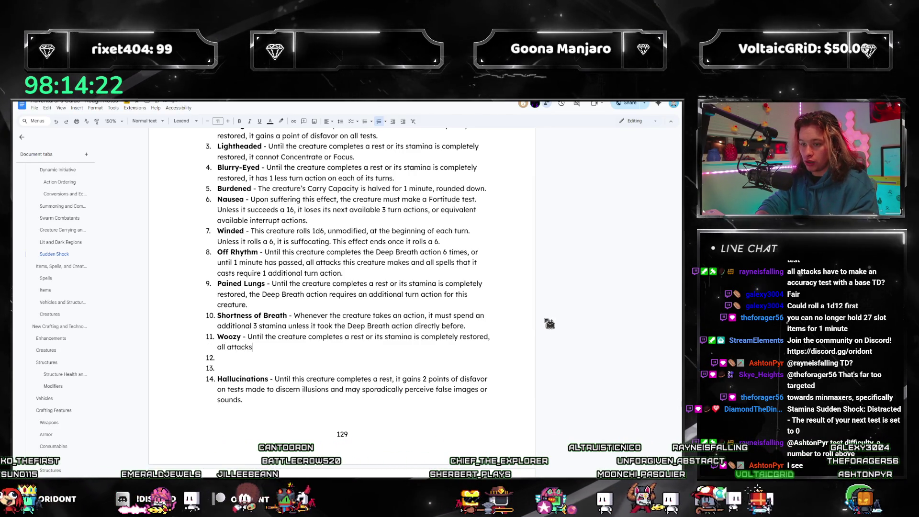
{"action": "type", "text": "it makes "}
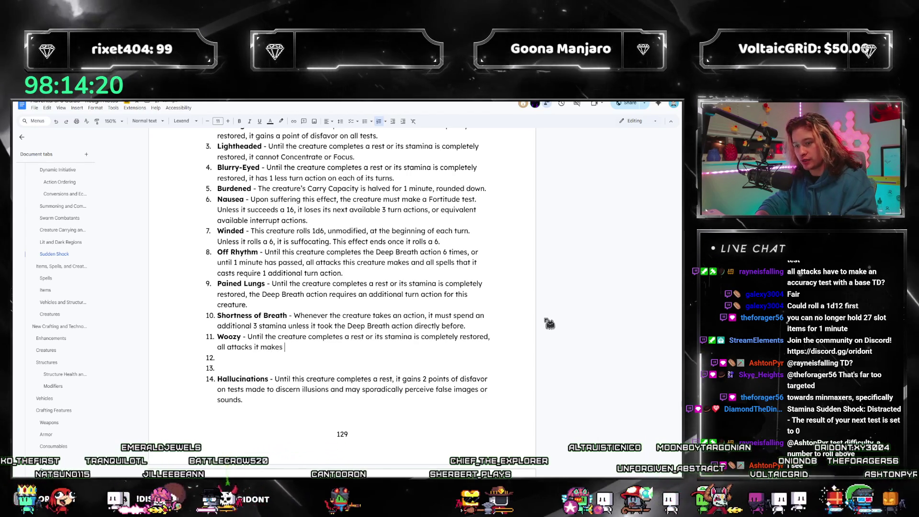
{"action": "type", "text": "require a test for accuracy. The mi"}
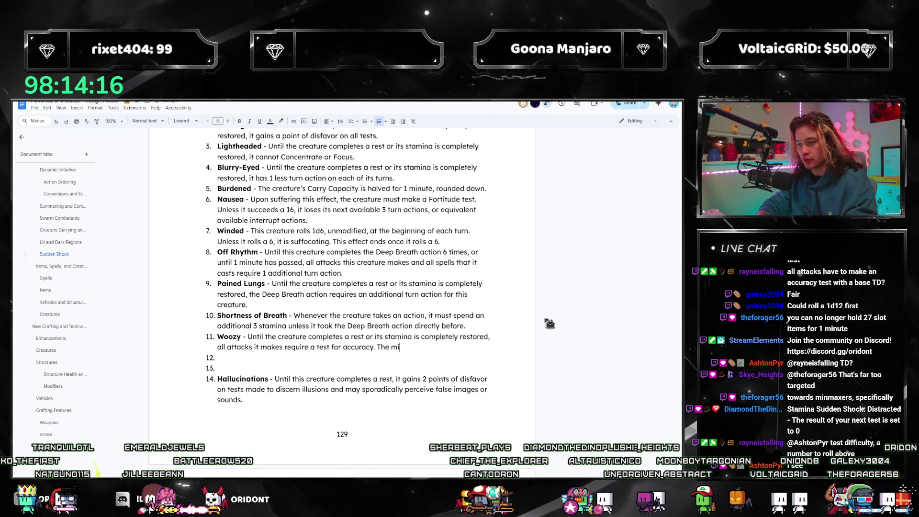
{"action": "type", "text": "nimum TD for a"}
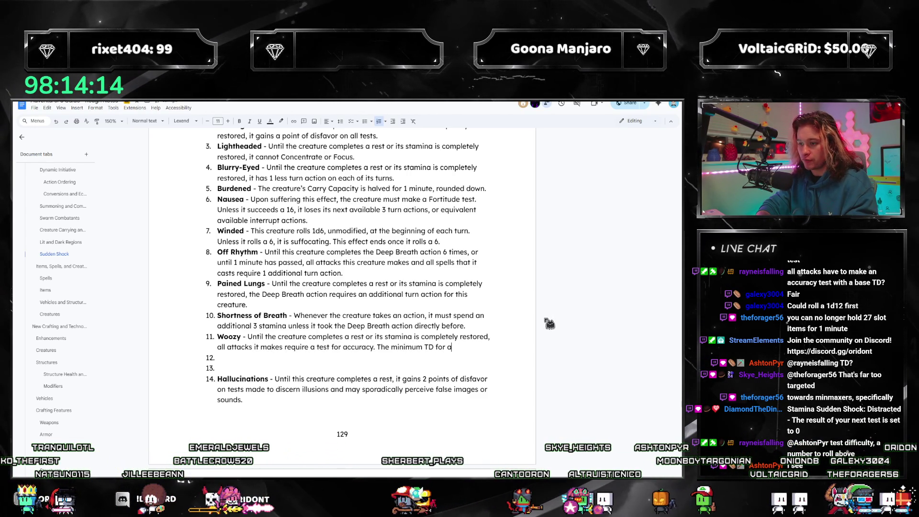
{"action": "type", "text": "sts are "}
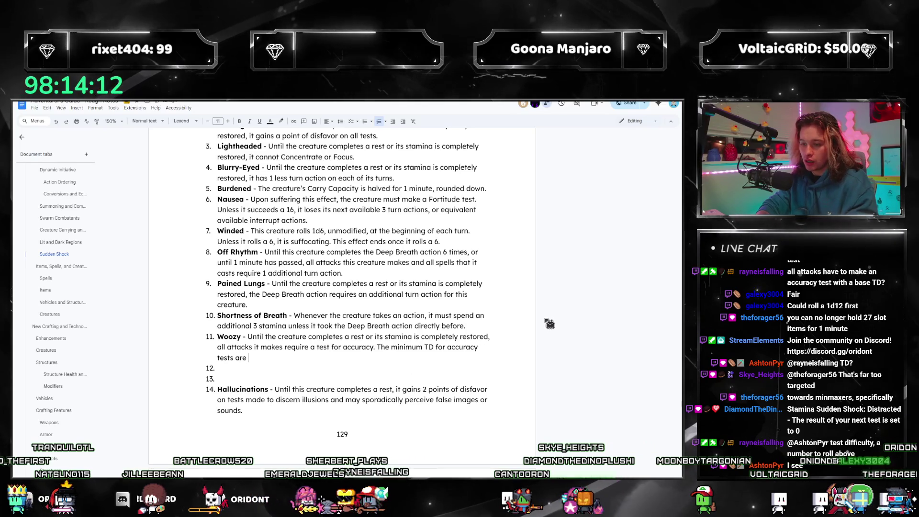
{"action": "type", "text": "5."}
{"action": "scroll", "coordinate": [338, 303], "scroll_direction": "down", "scroll_amount": 1}
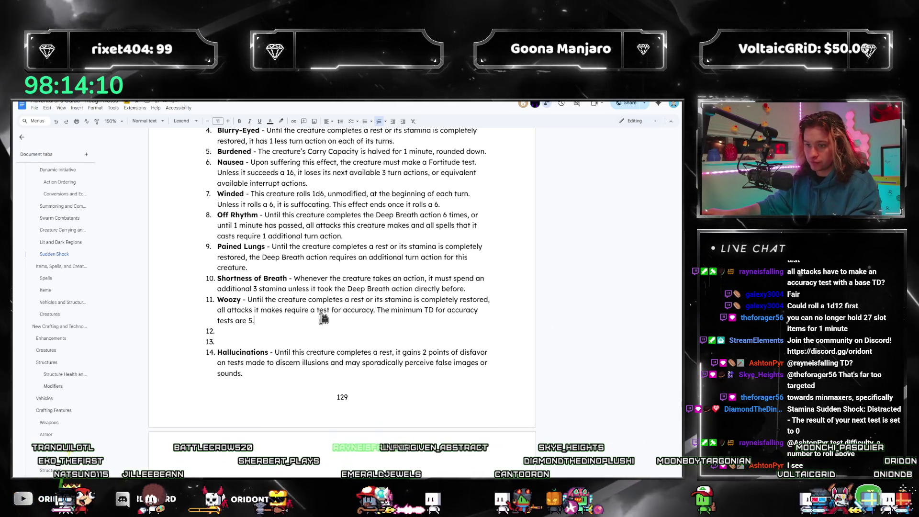
- Rename Woozy to 'Seeing Double' and cut-paste it above Shortness of Breath
{"action": "double_click", "coordinate": [244, 301]}
{"action": "type", "text": "Seeing Doub"}
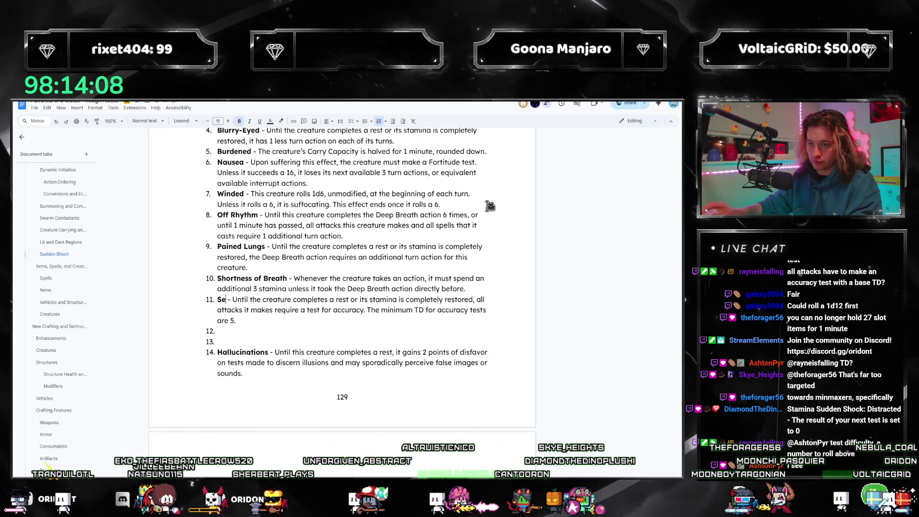
{"action": "type", "text": "le"}
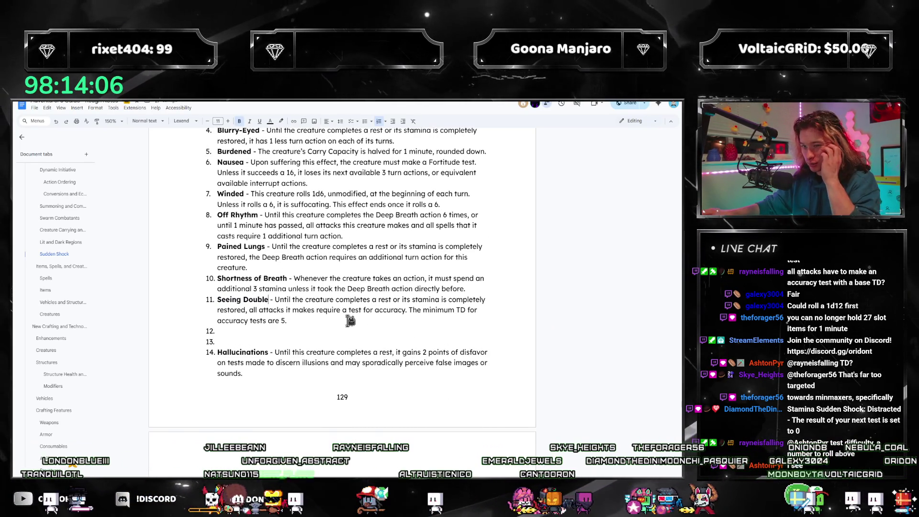
{"action": "left_click", "coordinate": [348, 333]}
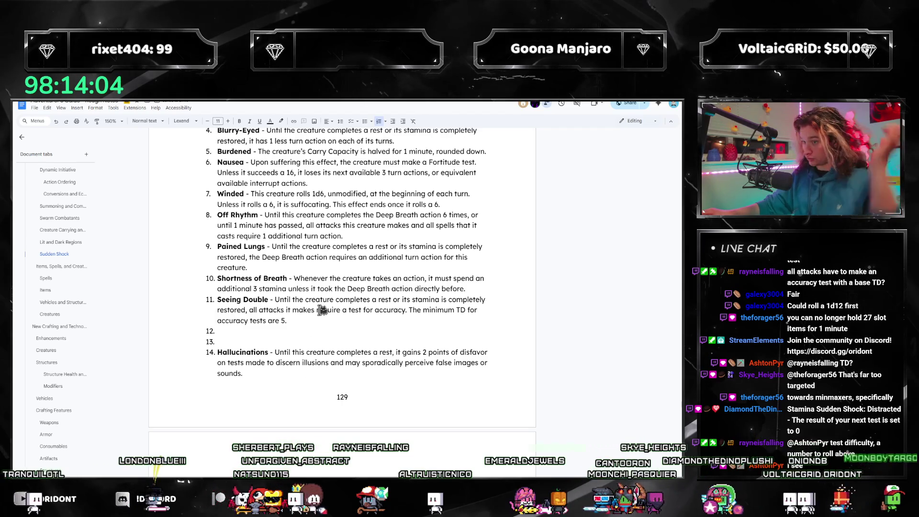
{"action": "left_click_drag", "start_coordinate": [302, 320], "coordinate": [221, 300]}
{"action": "key", "text": "BackSpace"}
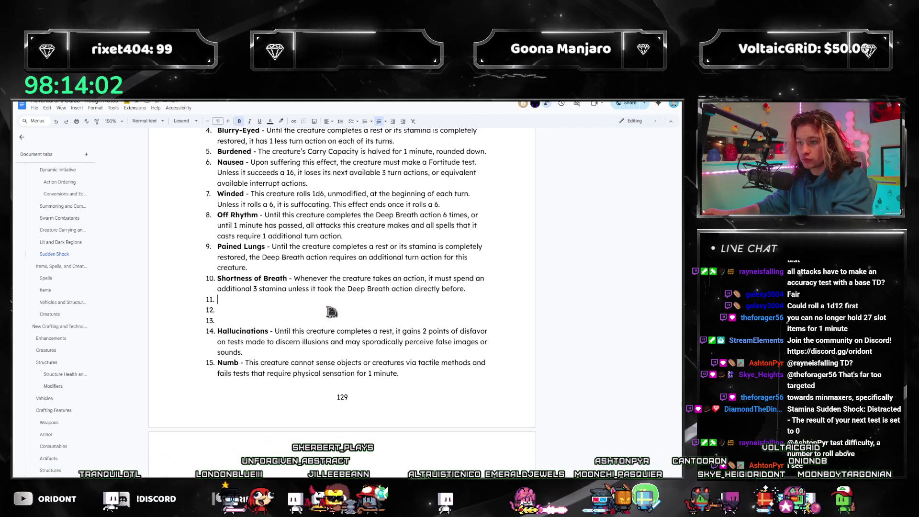
{"action": "left_click", "coordinate": [221, 277]}
{"action": "key", "text": "Return"}
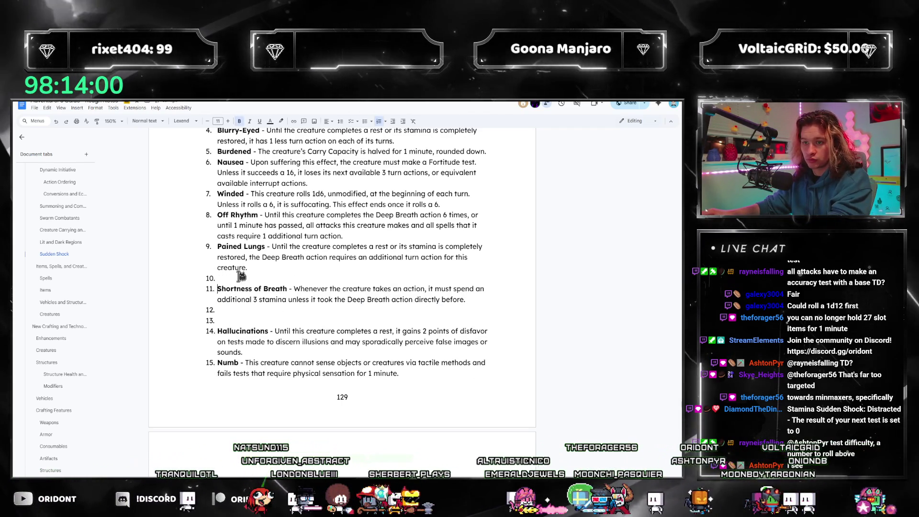
{"action": "key", "text": "ctrl+v"}
{"action": "scroll", "coordinate": [316, 302], "scroll_direction": "down", "scroll_amount": 1}
- Restore the order so Shortness of Breath stays before Seeing Double at item 11
{"action": "left_click", "coordinate": [315, 296]}
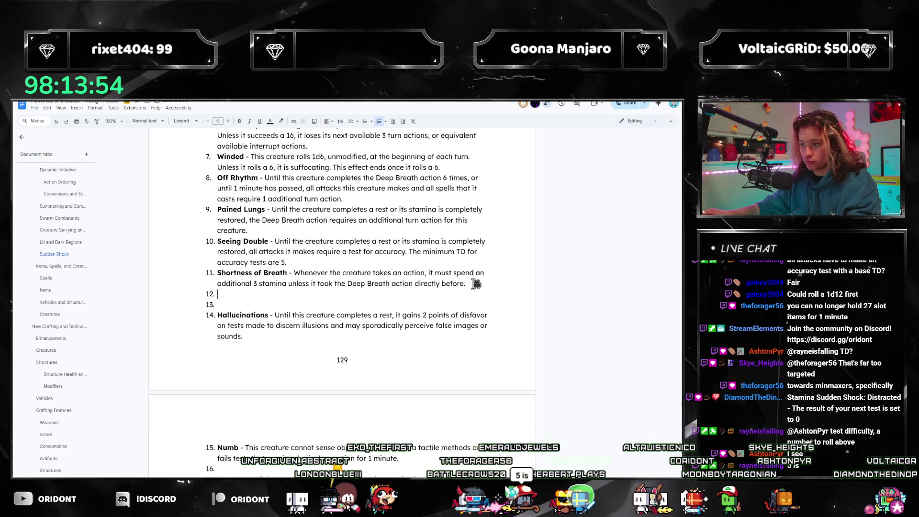
{"action": "key", "text": "alt+shift+Up"}
{"action": "triple_click", "coordinate": [378, 274]}
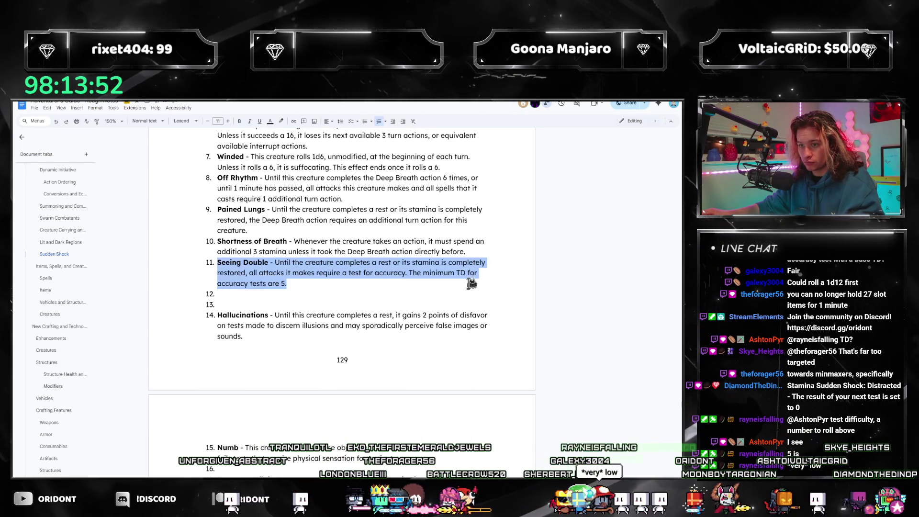
{"action": "left_click", "coordinate": [375, 274]}
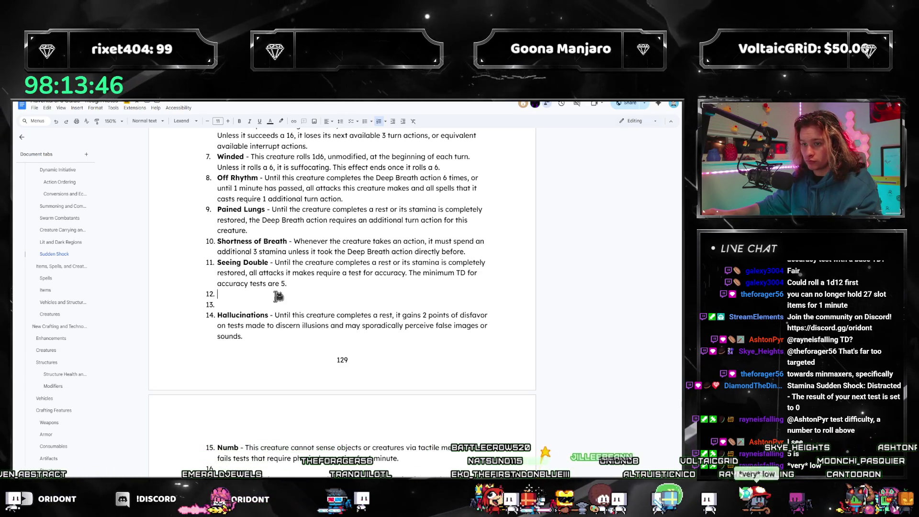
{"action": "scroll", "coordinate": [276, 295], "scroll_direction": "down", "scroll_amount": 2}
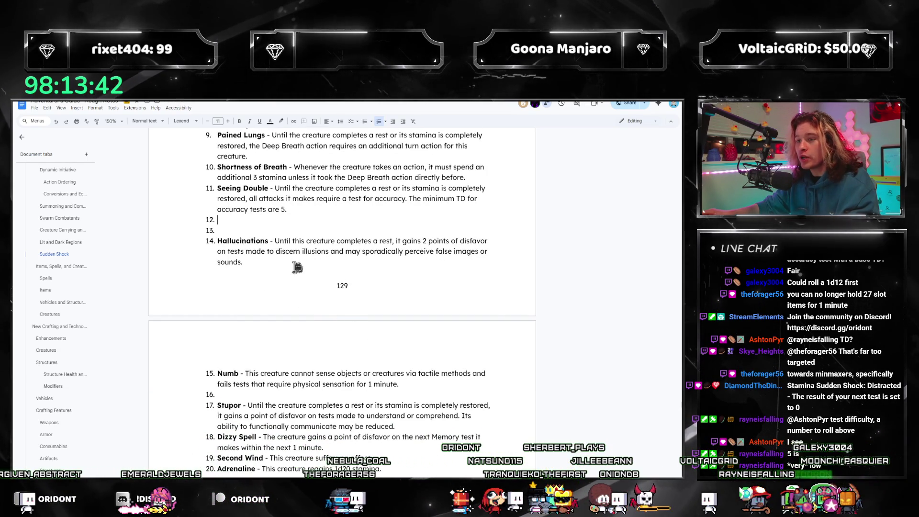
{"action": "scroll", "coordinate": [302, 252], "scroll_direction": "up", "scroll_amount": 1}
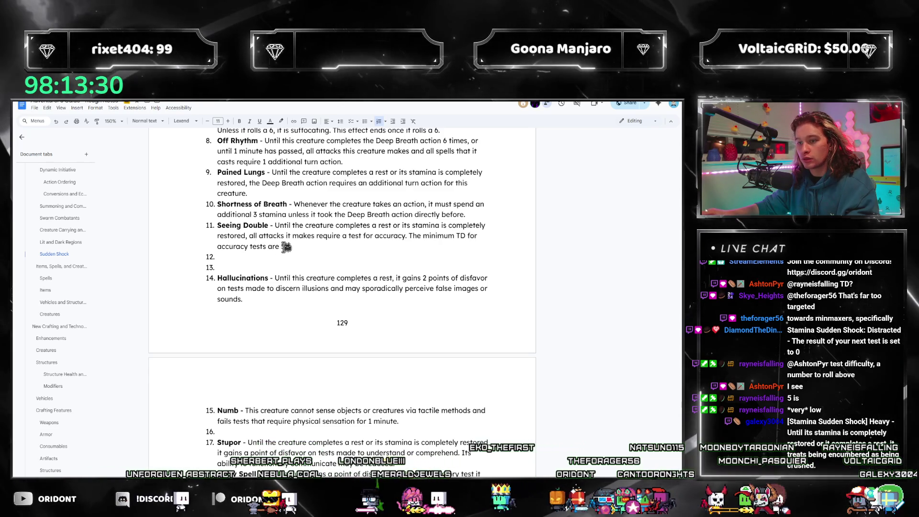
- Reword Seeing Double so the TD for accuracy tests is increased by 5
{"action": "left_click_drag", "start_coordinate": [424, 238], "coordinate": [457, 239]}
{"action": "key", "text": "BackSpace"}
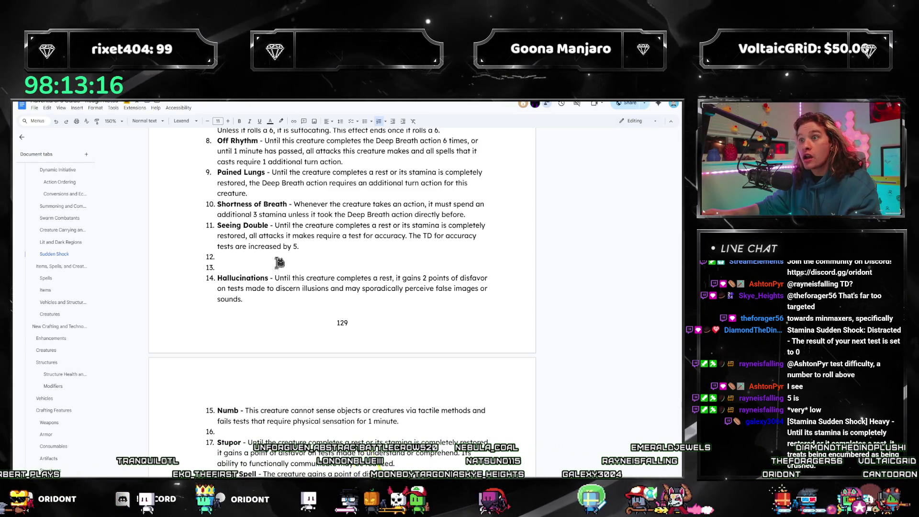
{"action": "scroll", "coordinate": [330, 280], "scroll_direction": "up", "scroll_amount": 2}
{"action": "scroll", "coordinate": [355, 312], "scroll_direction": "up", "scroll_amount": 2}
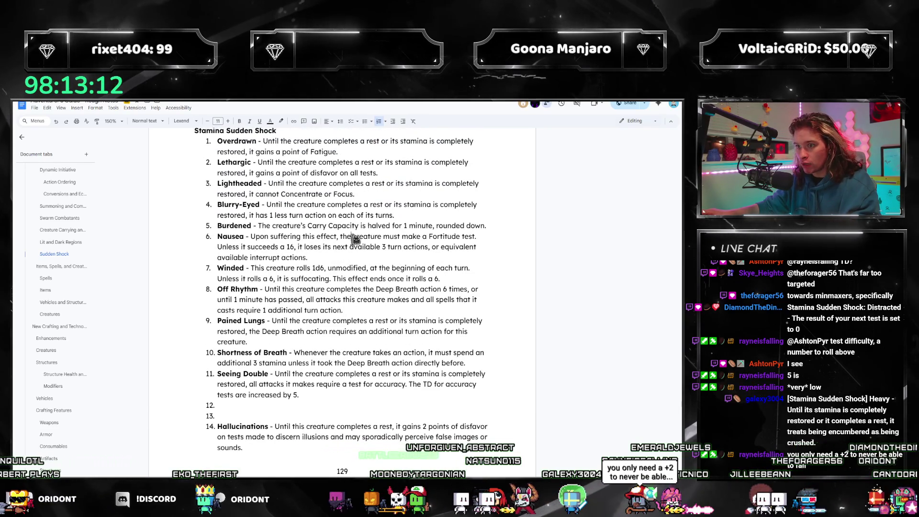
- Reference the Burdened description and move the caret through empty items 12 and 13
{"action": "left_click_drag", "start_coordinate": [486, 226], "coordinate": [263, 223]}
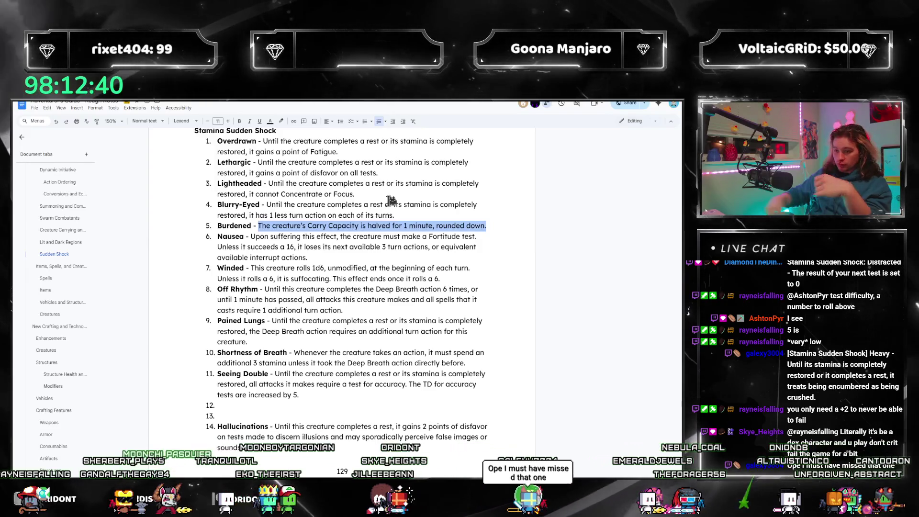
{"action": "scroll", "coordinate": [349, 263], "scroll_direction": "down", "scroll_amount": 3}
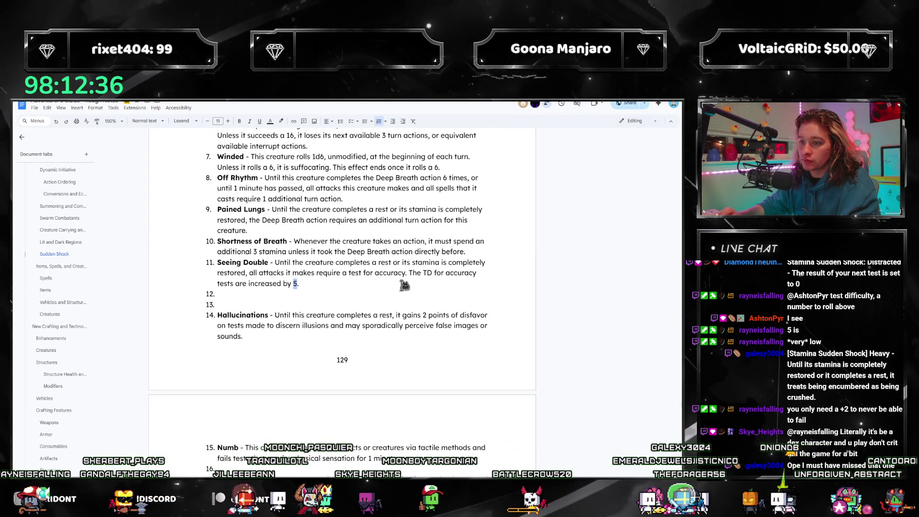
{"action": "left_click", "coordinate": [315, 296]}
{"action": "type", "text": "8"}
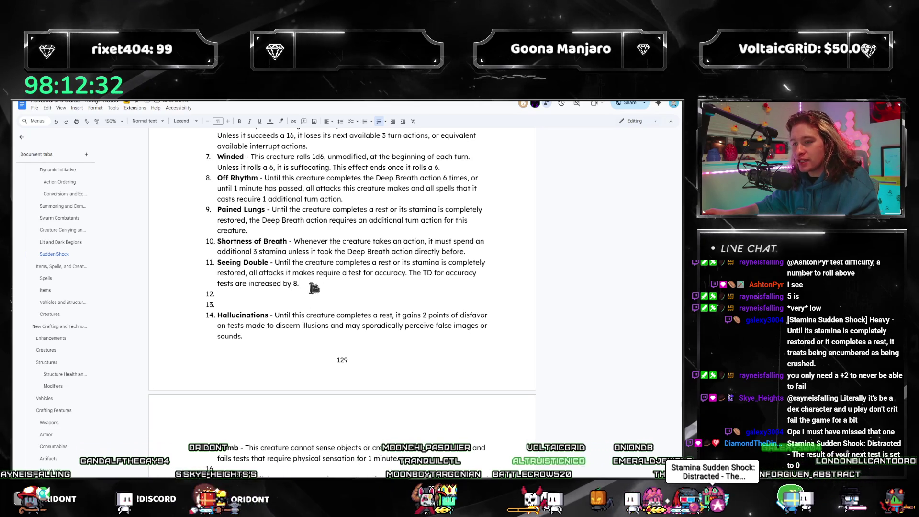
{"action": "scroll", "coordinate": [316, 286], "scroll_direction": "down", "scroll_amount": 2}
{"action": "left_click", "coordinate": [296, 229]}
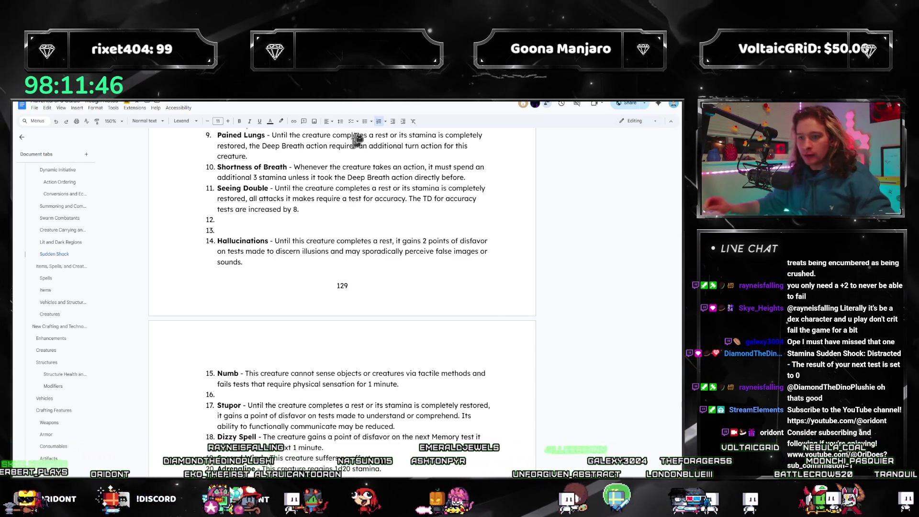
{"action": "scroll", "coordinate": [287, 244], "scroll_direction": "up", "scroll_amount": 1}
{"action": "scroll", "coordinate": [308, 255], "scroll_direction": "down", "scroll_amount": 4}
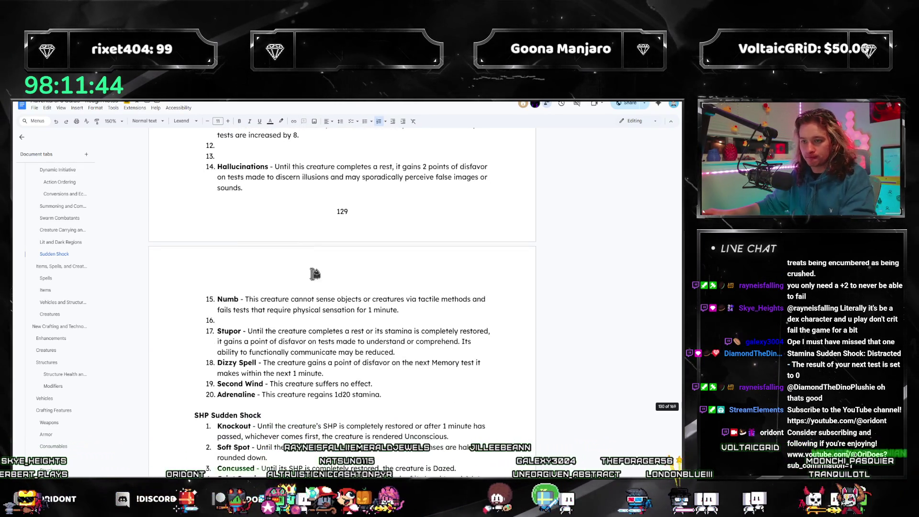
{"action": "scroll", "coordinate": [326, 286], "scroll_direction": "up", "scroll_amount": 5}
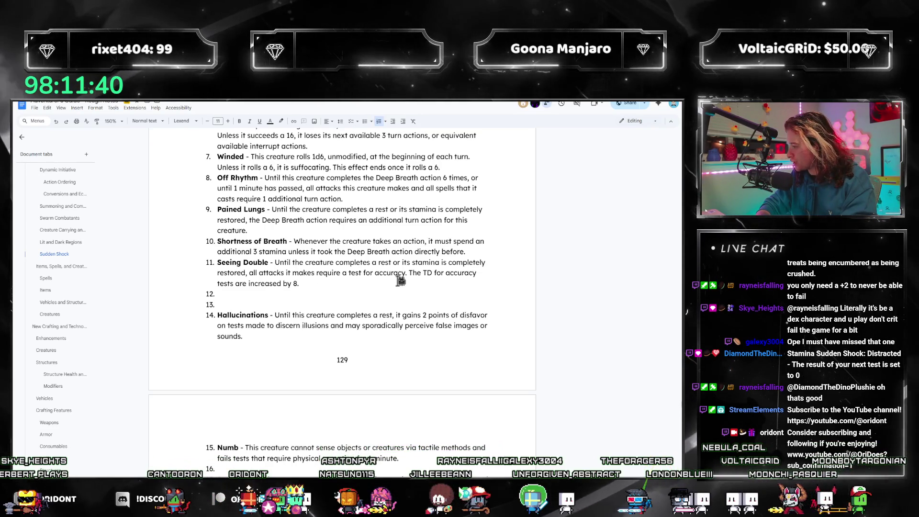
{"action": "type", "text": "Recouper"}
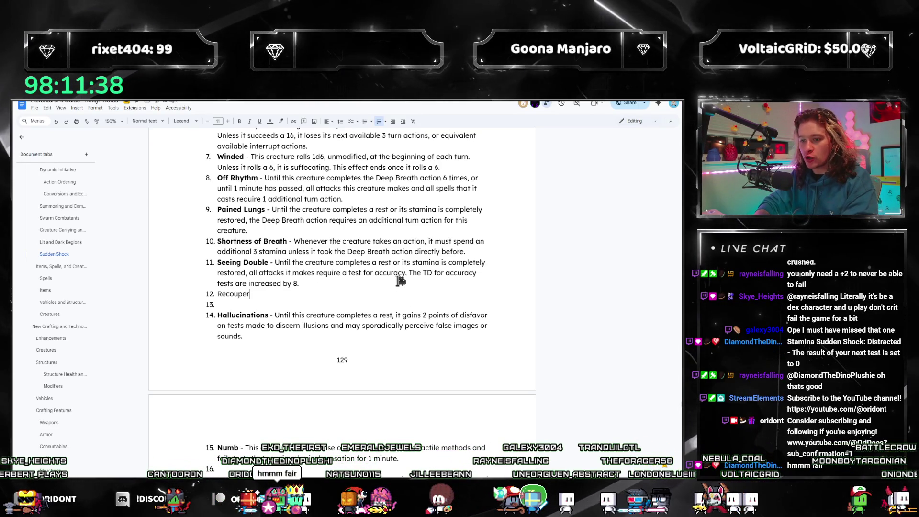
{"action": "type", "text": "ating - Until the creature completes the"}
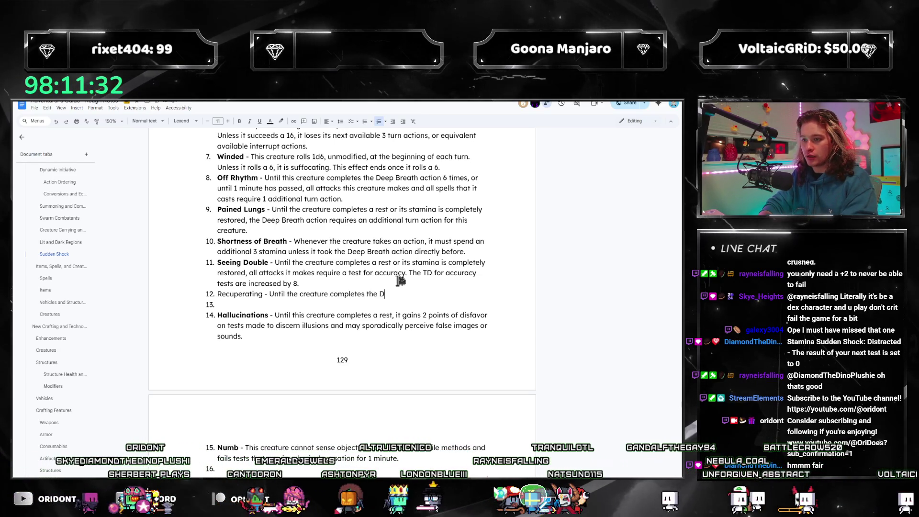
{"action": "type", "text": "Deep"}
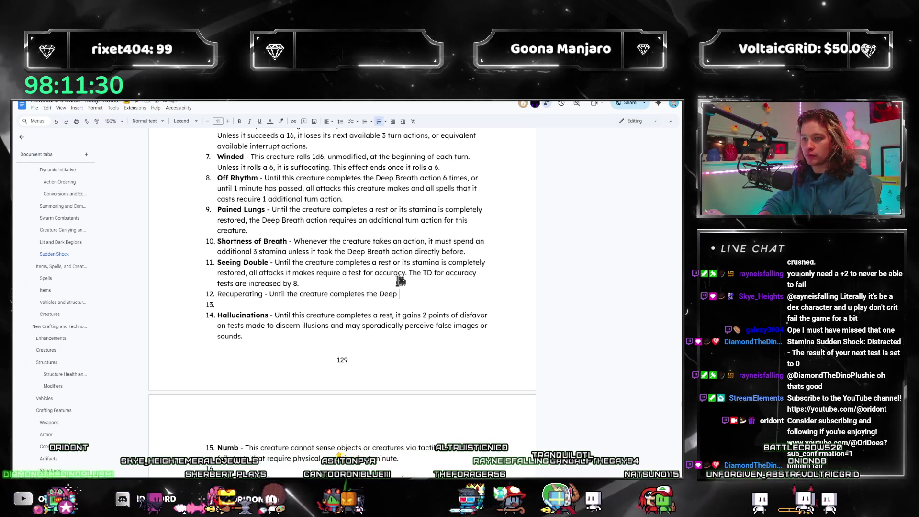
{"action": "type", "text": " Breath"}
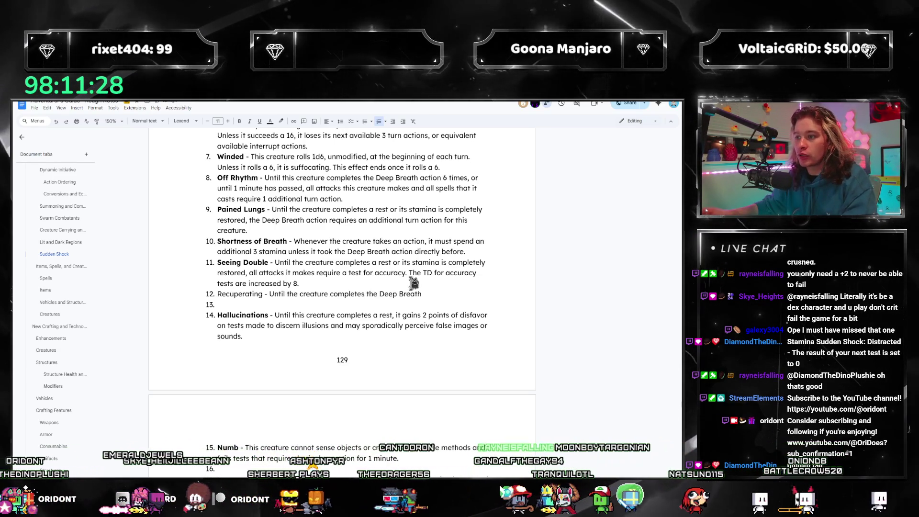
- Rewrite item 12 as a bold Recuperating entry ending "it cannot regain SHP", reusing Off Rhythm's duration clause
{"action": "left_click_drag", "start_coordinate": [265, 178], "coordinate": [309, 192]}
{"action": "key", "text": "ctrl+c"}
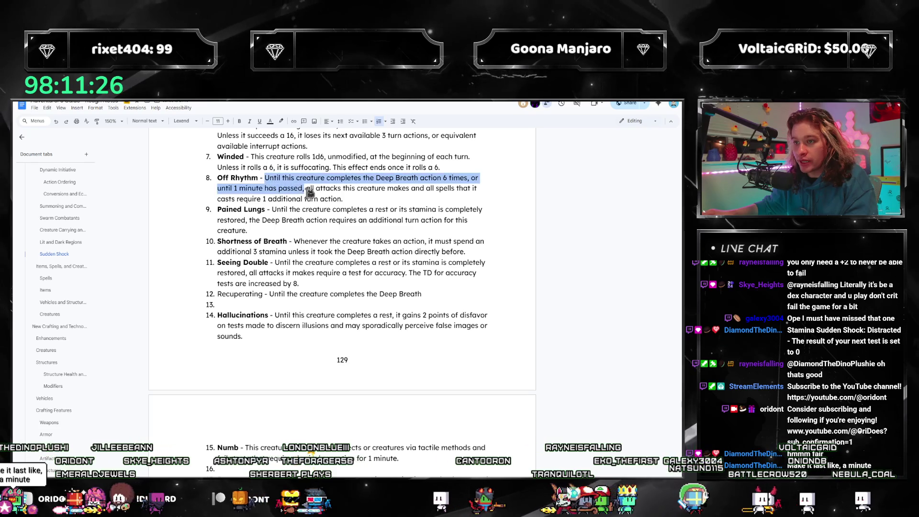
{"action": "left_click_drag", "start_coordinate": [423, 293], "coordinate": [266, 294]}
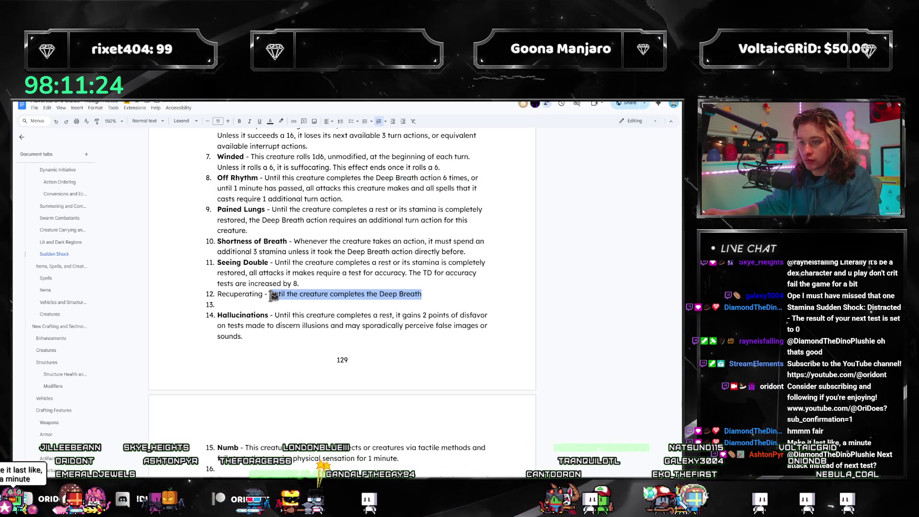
{"action": "key", "text": "ctrl+v"}
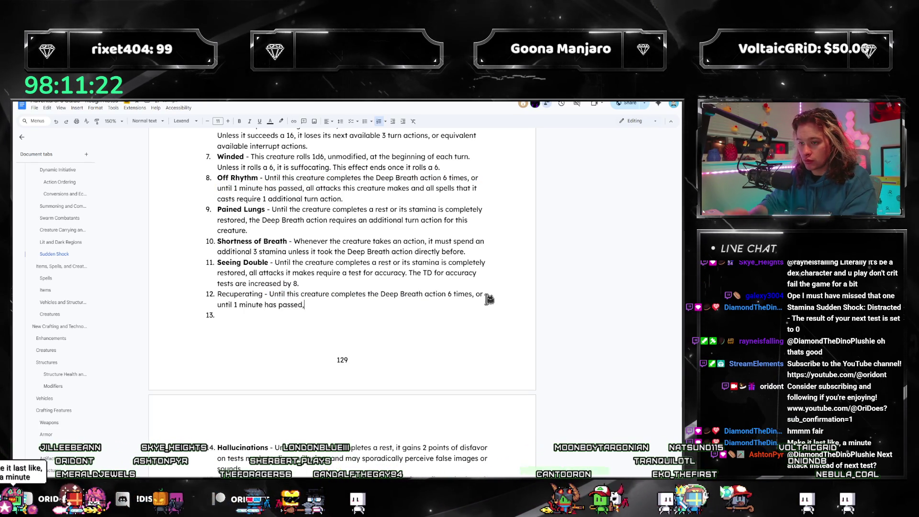
{"action": "type", "text": " this creature"}
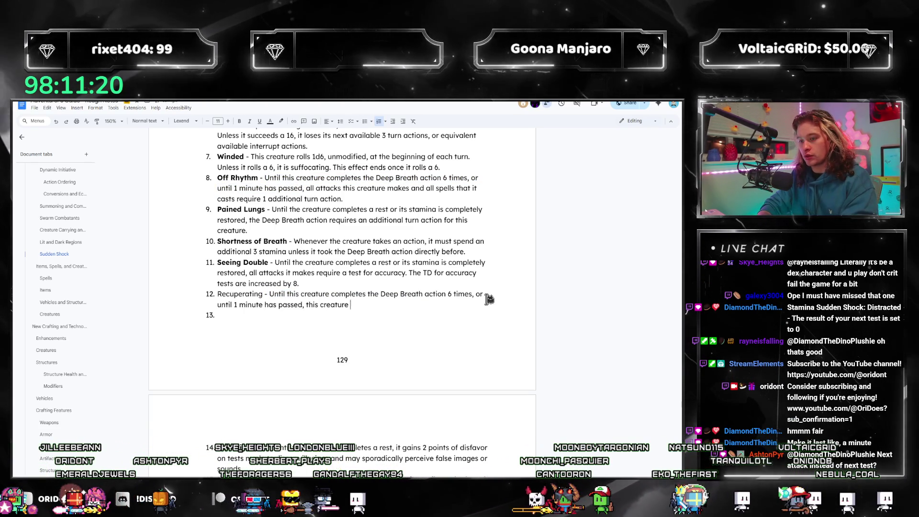
{"action": "key", "text": "BackSpace"}
{"action": "key", "text": "BackSpace"}
{"action": "key", "text": "BackSpace"}
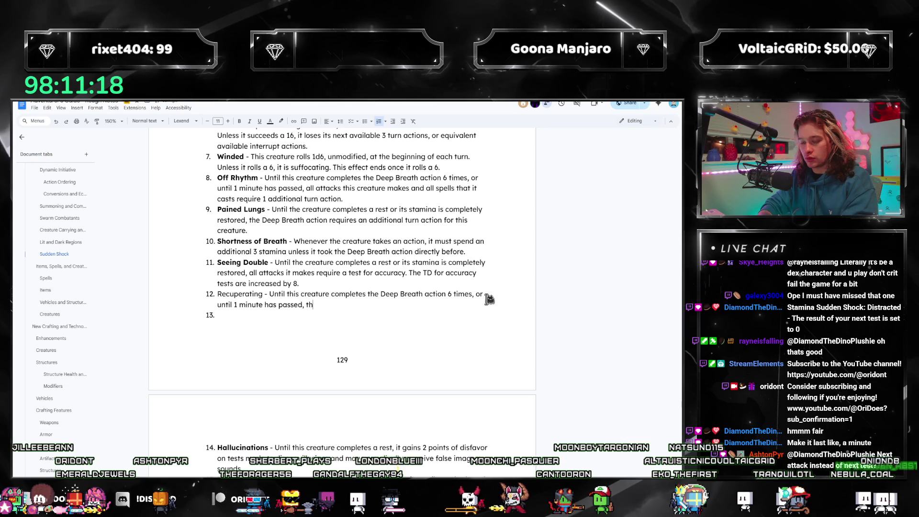
{"action": "type", "text": "it cannot regain SHP or DHP."}
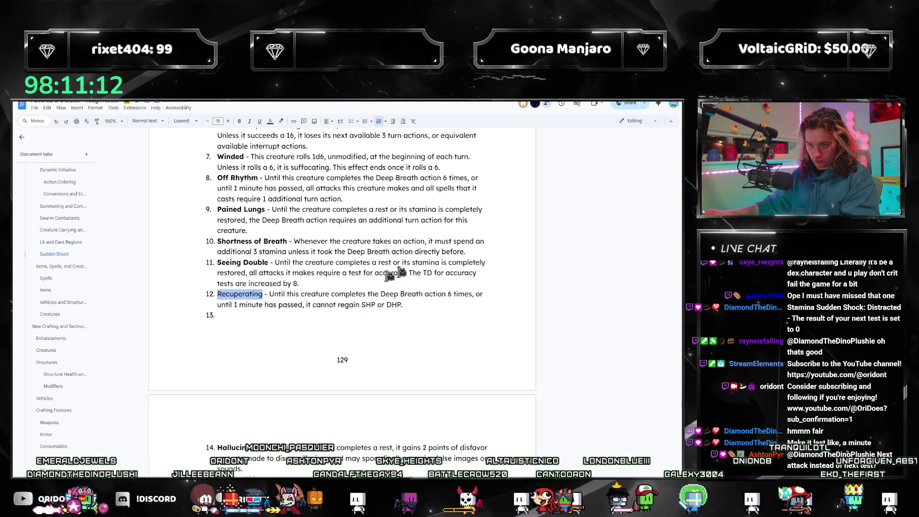
{"action": "key", "text": "ctrl+b"}
- Cut the whole Recuperating entry out, leaving item 12 blank, and position before Shortness of Breath
{"action": "left_click_drag", "start_coordinate": [403, 304], "coordinate": [223, 297]}
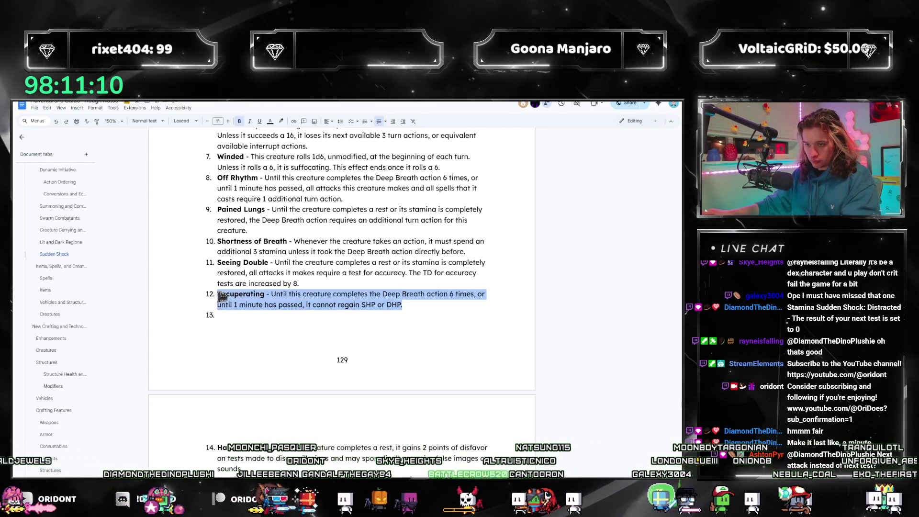
{"action": "left_click", "coordinate": [345, 307]}
{"action": "triple_click", "coordinate": [363, 305]}
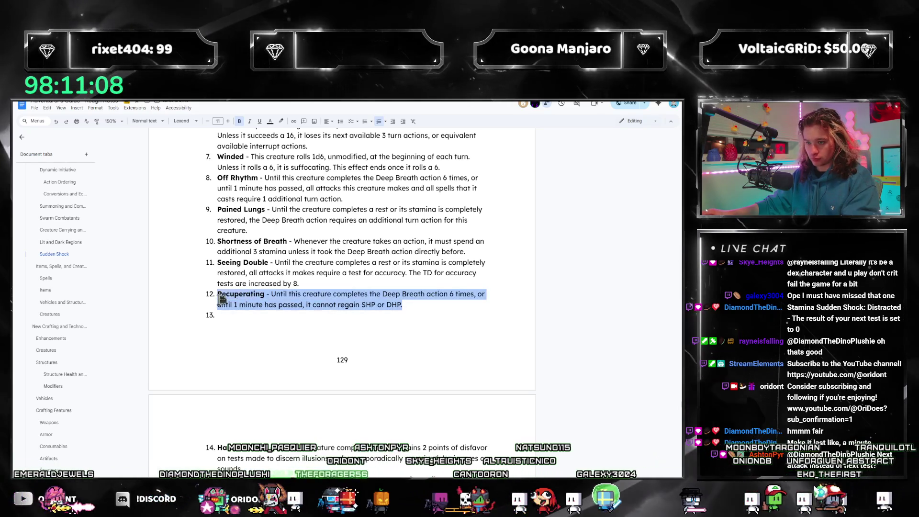
{"action": "left_click", "coordinate": [371, 304]}
{"action": "key", "text": "shift+End"}
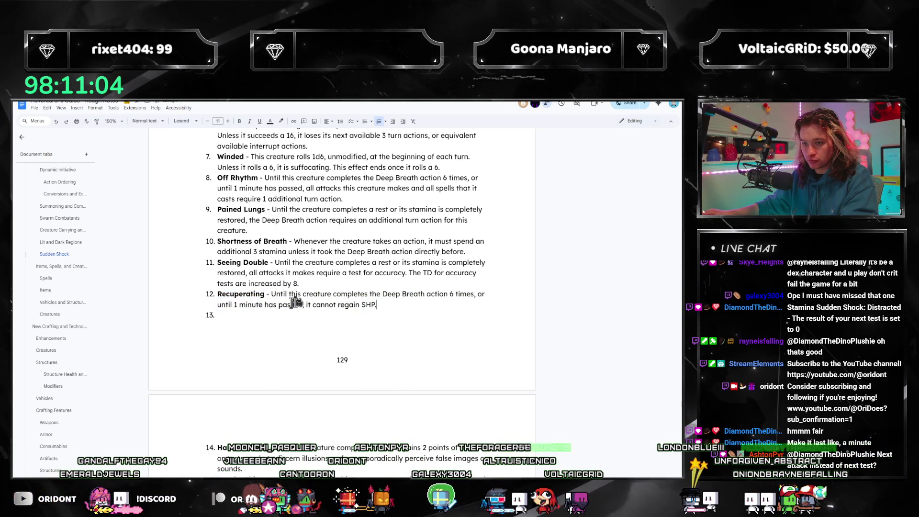
{"action": "triple_click", "coordinate": [222, 293]}
{"action": "key", "text": "ctrl+c"}
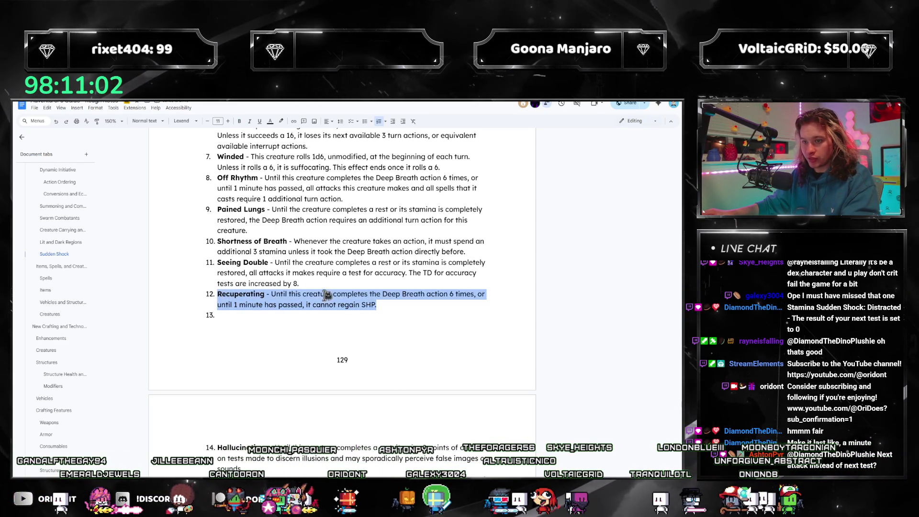
{"action": "key", "text": "BackSpace"}
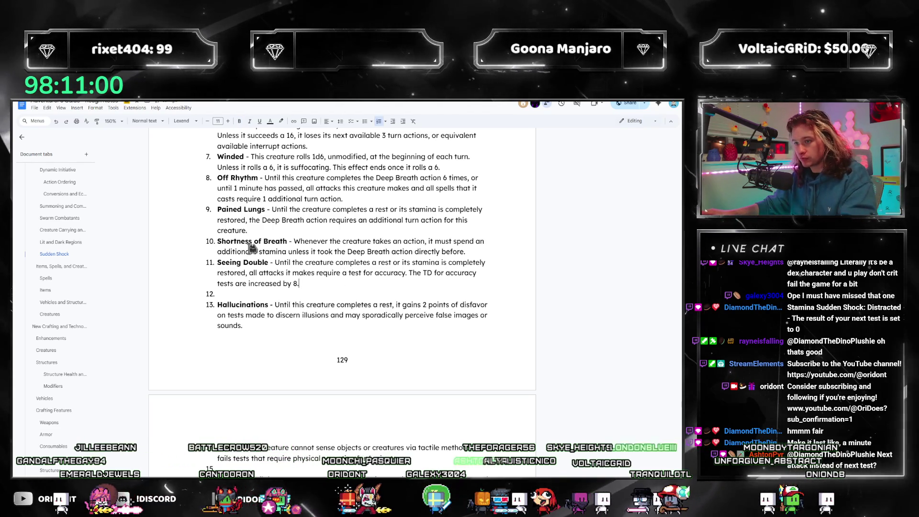
{"action": "left_click", "coordinate": [225, 245]}
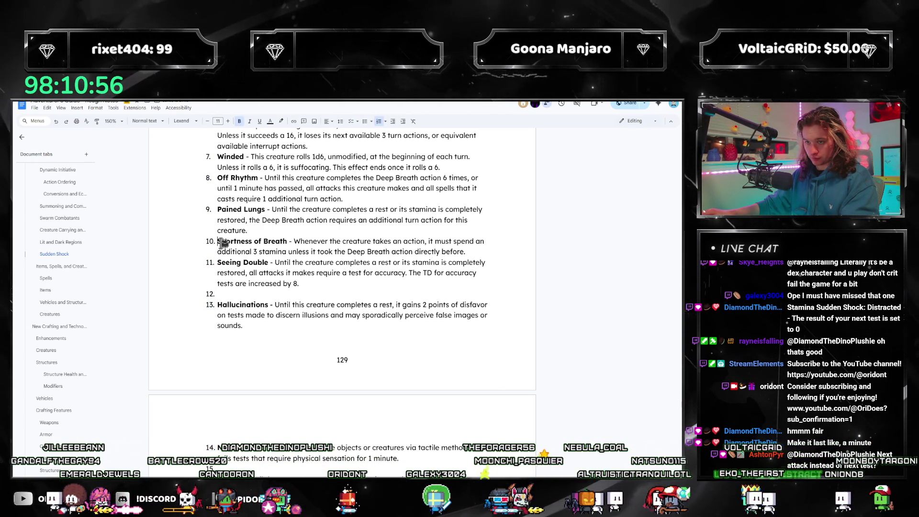
- Paste Recuperating above Shortness of Breath and move Seeing Double up to item 10 above it
{"action": "key", "text": "ctrl+v"}
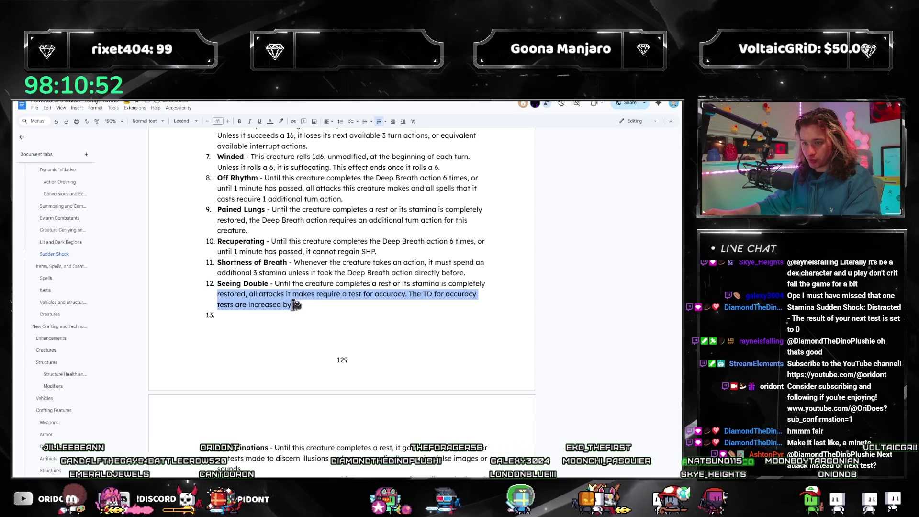
{"action": "left_click_drag", "start_coordinate": [285, 305], "coordinate": [223, 283]}
{"action": "key", "text": "ctrl+c"}
{"action": "key", "text": "BackSpace"}
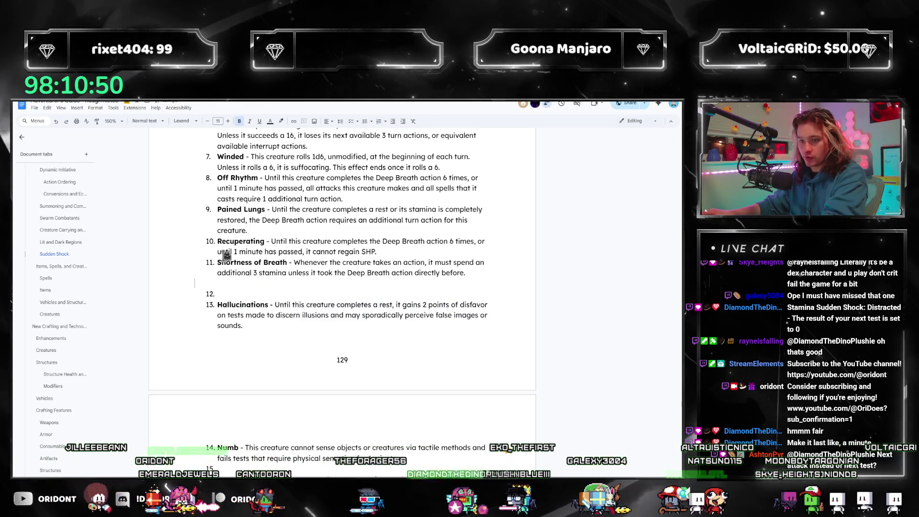
{"action": "left_click", "coordinate": [219, 242]}
{"action": "key", "text": "Return"}
{"action": "key", "text": "Up"}
{"action": "key", "text": "ctrl+v"}
{"action": "scroll", "coordinate": [274, 288], "scroll_direction": "down", "scroll_amount": 3}
{"action": "left_click", "coordinate": [297, 351]}
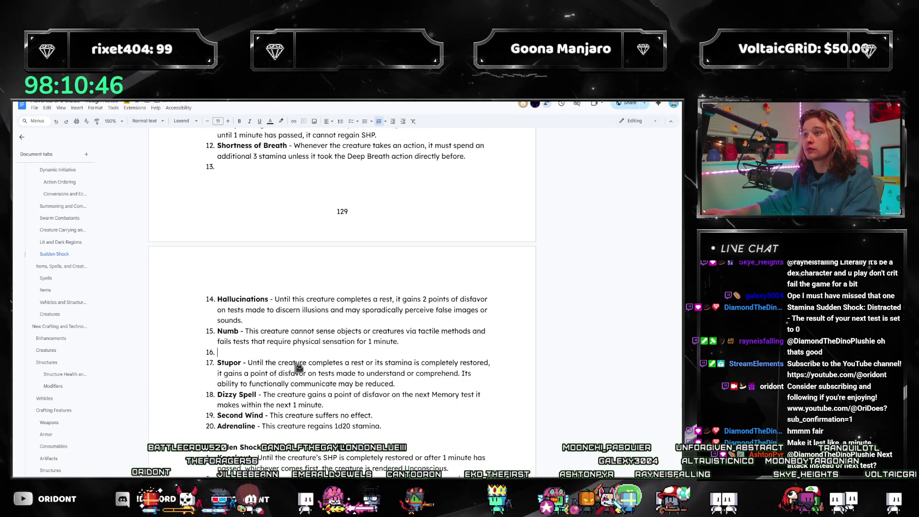
{"action": "scroll", "coordinate": [298, 368], "scroll_direction": "up", "scroll_amount": 2}
{"action": "scroll", "coordinate": [300, 373], "scroll_direction": "up", "scroll_amount": 3}
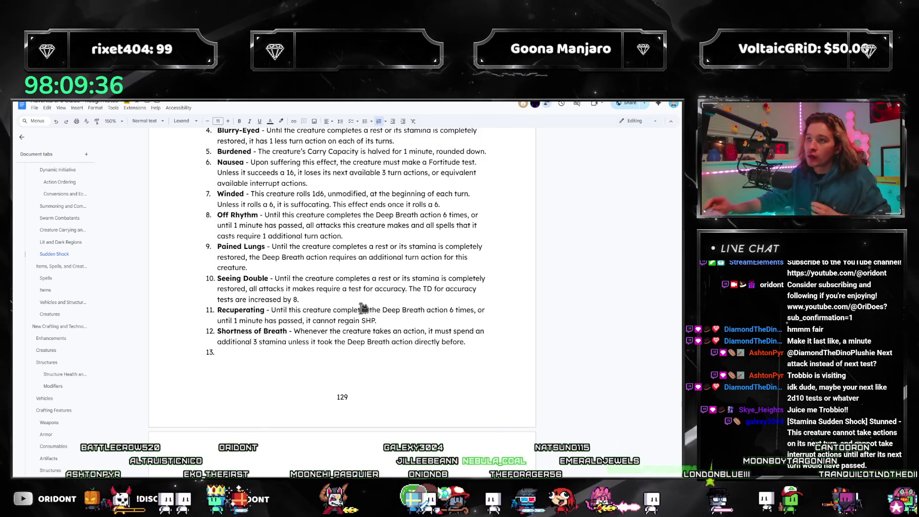
{"action": "scroll", "coordinate": [374, 260], "scroll_direction": "up", "scroll_amount": 1}
{"action": "scroll", "coordinate": [353, 270], "scroll_direction": "up", "scroll_amount": 2}
{"action": "scroll", "coordinate": [323, 280], "scroll_direction": "up", "scroll_amount": 2}
{"action": "scroll", "coordinate": [308, 284], "scroll_direction": "down", "scroll_amount": 1}
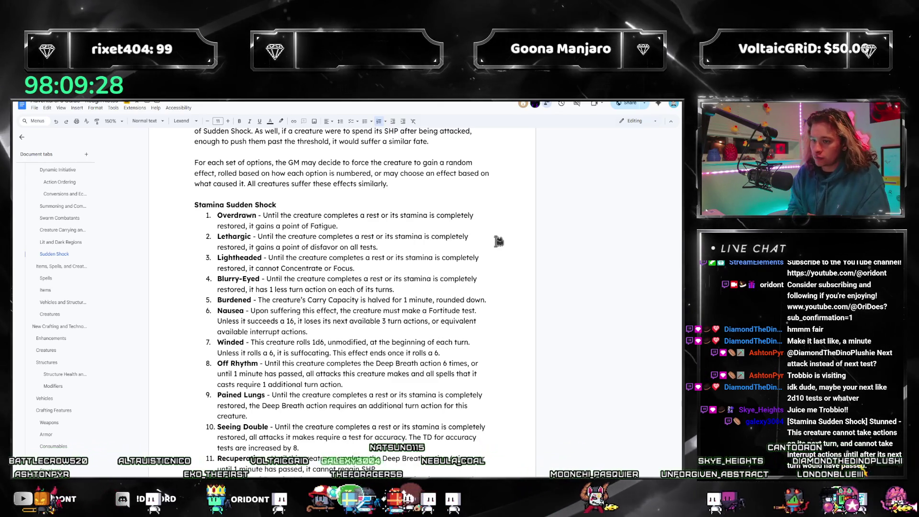
{"action": "scroll", "coordinate": [430, 245], "scroll_direction": "down", "scroll_amount": 3}
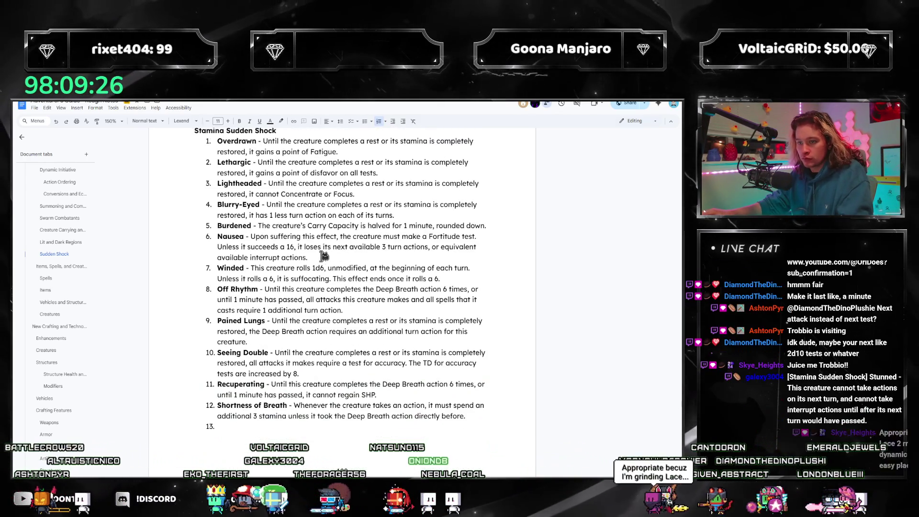
- Move the Nausea entry to item 8, directly after Off Rhythm
{"action": "left_click_drag", "start_coordinate": [287, 247], "coordinate": [224, 236]}
{"action": "key", "text": "ctrl+c"}
{"action": "key", "text": "BackSpace"}
{"action": "key", "text": "BackSpace"}
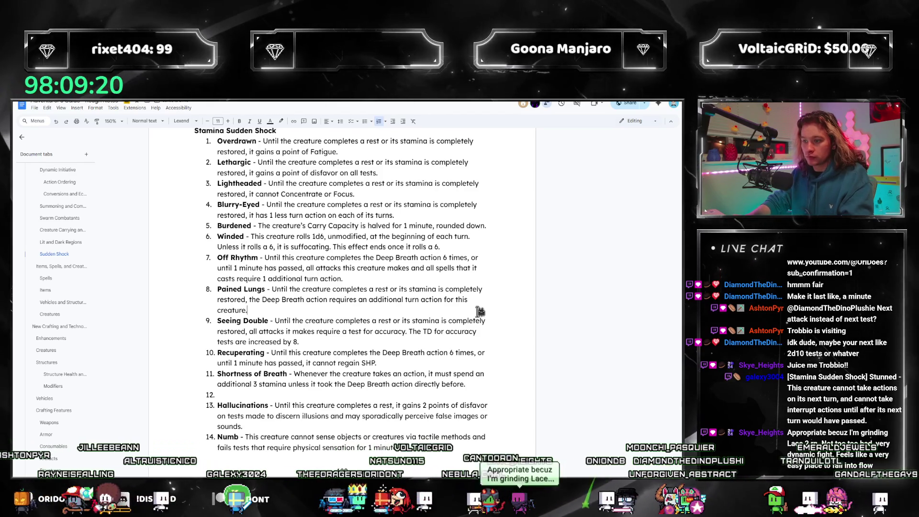
{"action": "key", "text": "Return"}
{"action": "key", "text": "Return"}
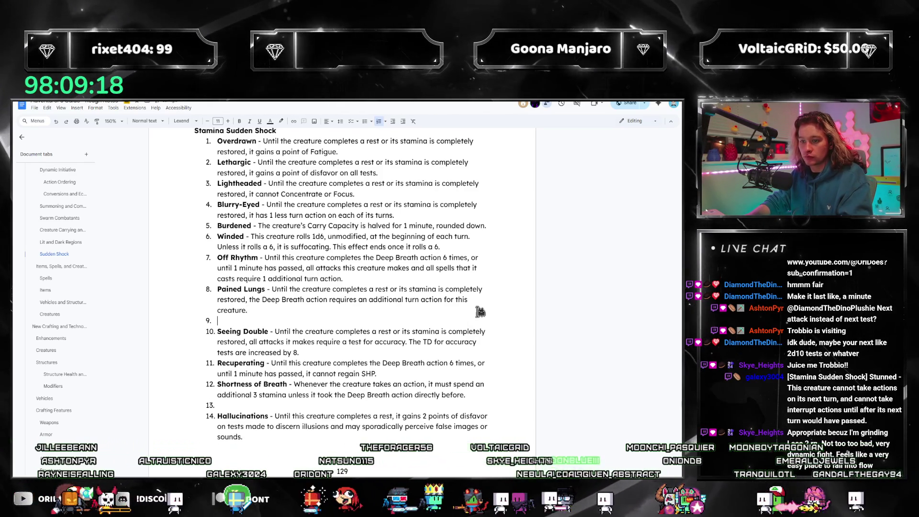
{"action": "key", "text": "BackSpace"}
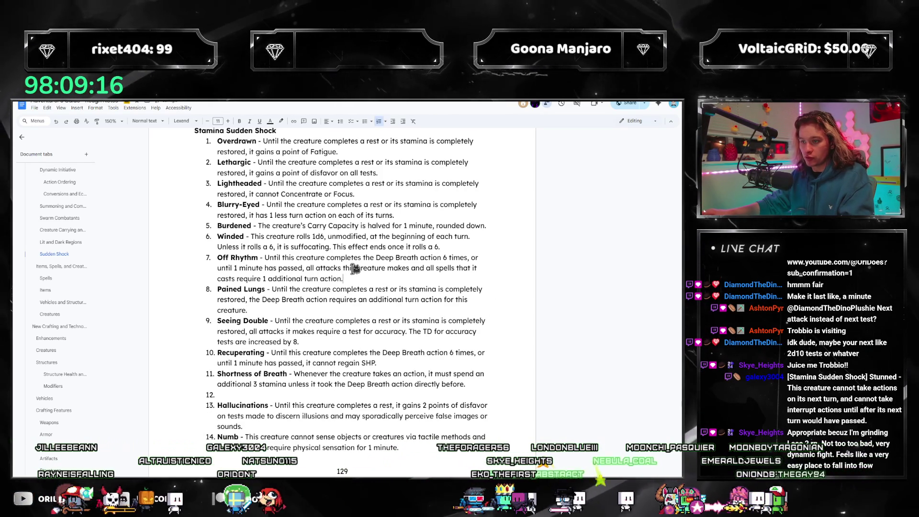
{"action": "key", "text": "Return"}
{"action": "key", "text": "ctrl+v"}
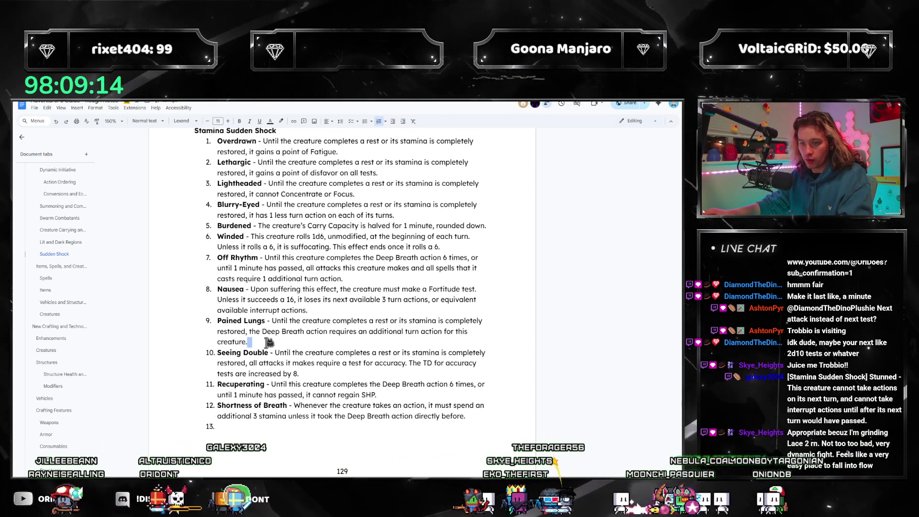
- Move the Pained Lungs entry into the empty item 12 after Shortness of Breath
{"action": "left_click_drag", "start_coordinate": [268, 342], "coordinate": [222, 318]}
{"action": "key", "text": "ctrl+x"}
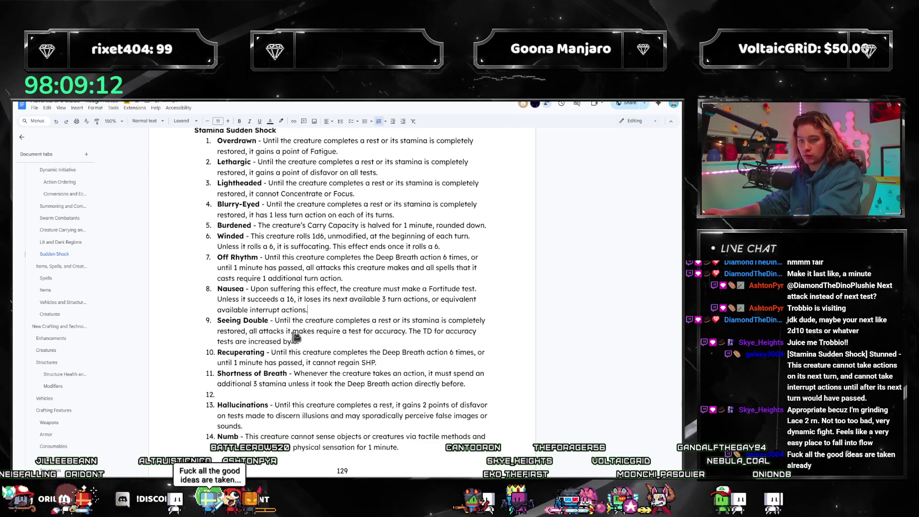
{"action": "key", "text": "BackSpace"}
{"action": "scroll", "coordinate": [428, 369], "scroll_direction": "down", "scroll_amount": 1}
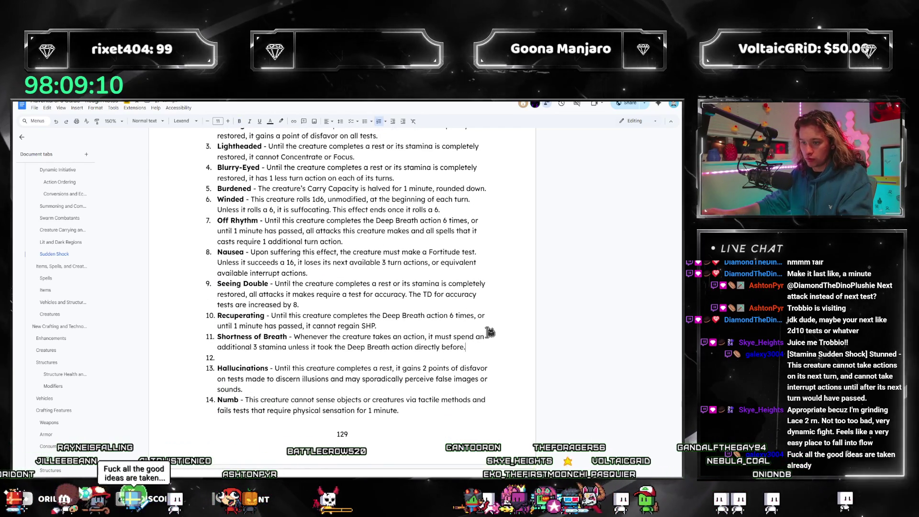
{"action": "key", "text": "ctrl+v"}
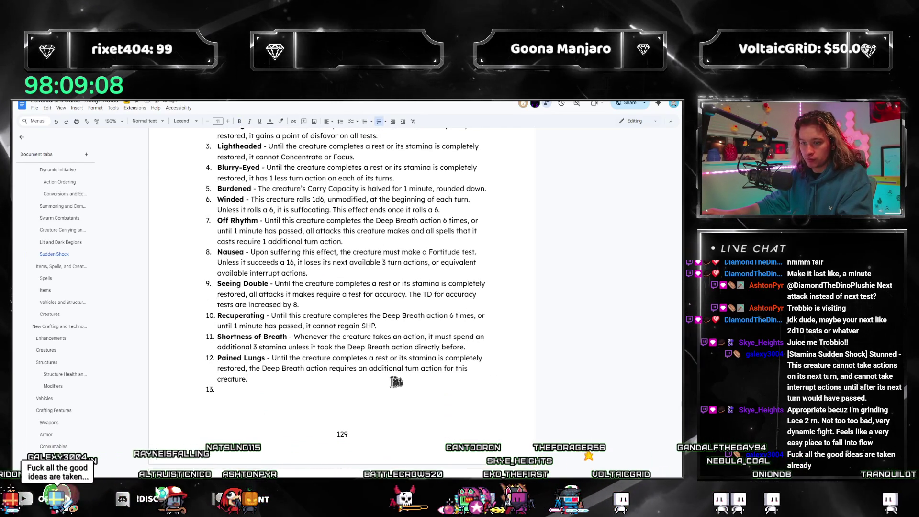
{"action": "scroll", "coordinate": [293, 348], "scroll_direction": "down", "scroll_amount": 2}
{"action": "scroll", "coordinate": [292, 349], "scroll_direction": "down", "scroll_amount": 3}
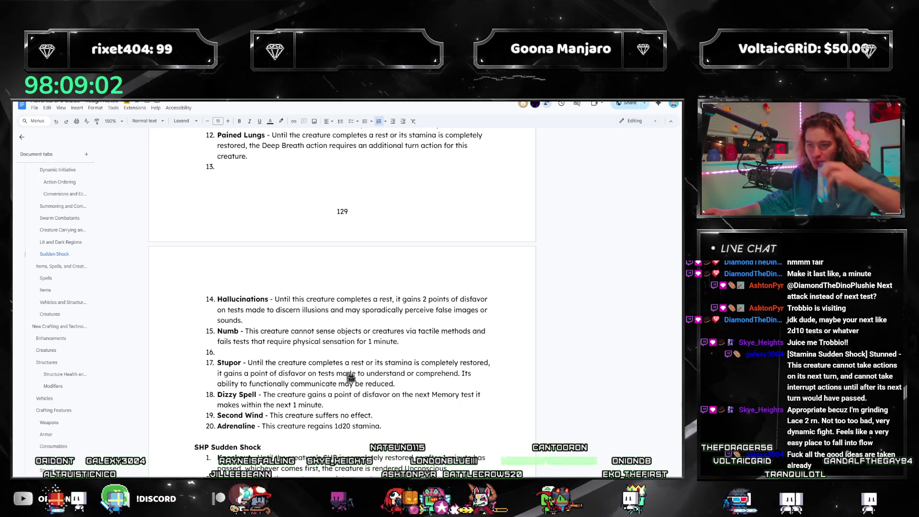
{"action": "scroll", "coordinate": [349, 378], "scroll_direction": "down", "scroll_amount": 5}
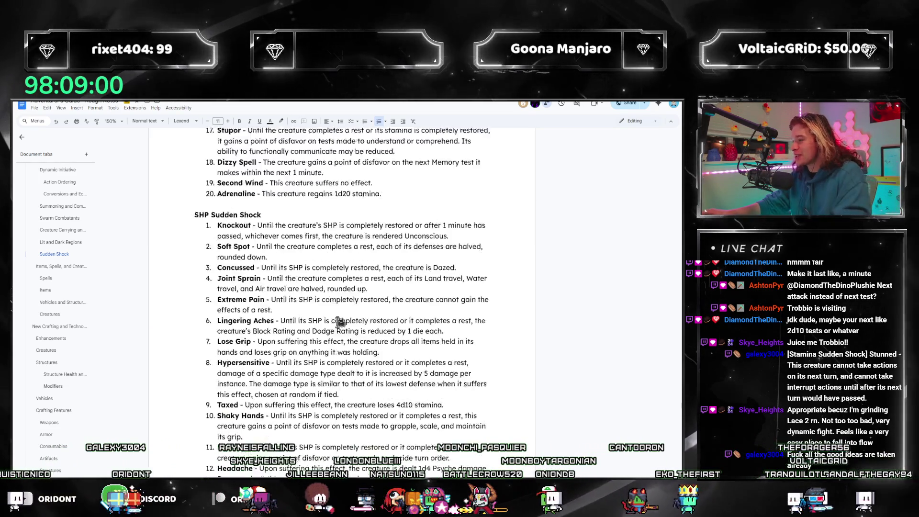
{"action": "scroll", "coordinate": [339, 321], "scroll_direction": "down", "scroll_amount": 2}
{"action": "scroll", "coordinate": [339, 321], "scroll_direction": "down", "scroll_amount": 3}
{"action": "scroll", "coordinate": [339, 321], "scroll_direction": "up", "scroll_amount": 3}
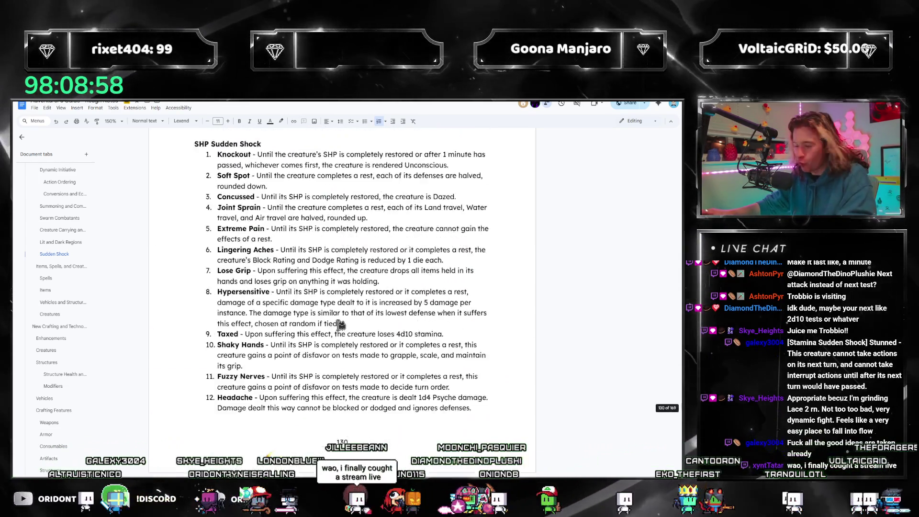
{"action": "scroll", "coordinate": [345, 305], "scroll_direction": "up", "scroll_amount": 2}
{"action": "scroll", "coordinate": [345, 305], "scroll_direction": "up", "scroll_amount": 2}
{"action": "scroll", "coordinate": [348, 309], "scroll_direction": "up", "scroll_amount": 1}
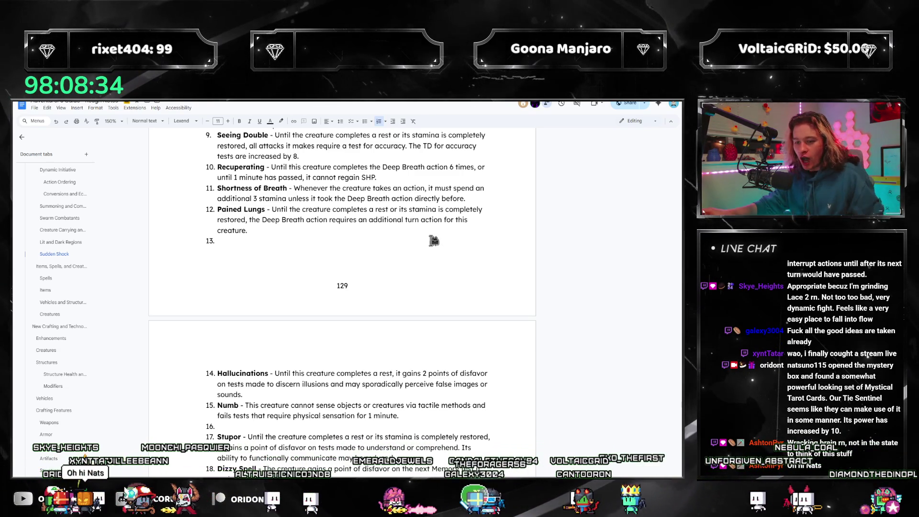
{"action": "scroll", "coordinate": [433, 241], "scroll_direction": "down", "scroll_amount": 2}
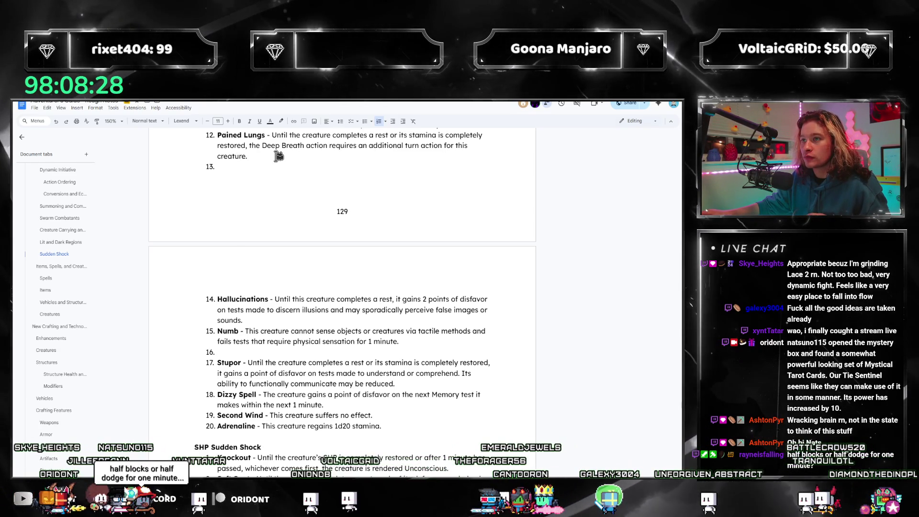
{"action": "scroll", "coordinate": [333, 175], "scroll_direction": "down", "scroll_amount": 1}
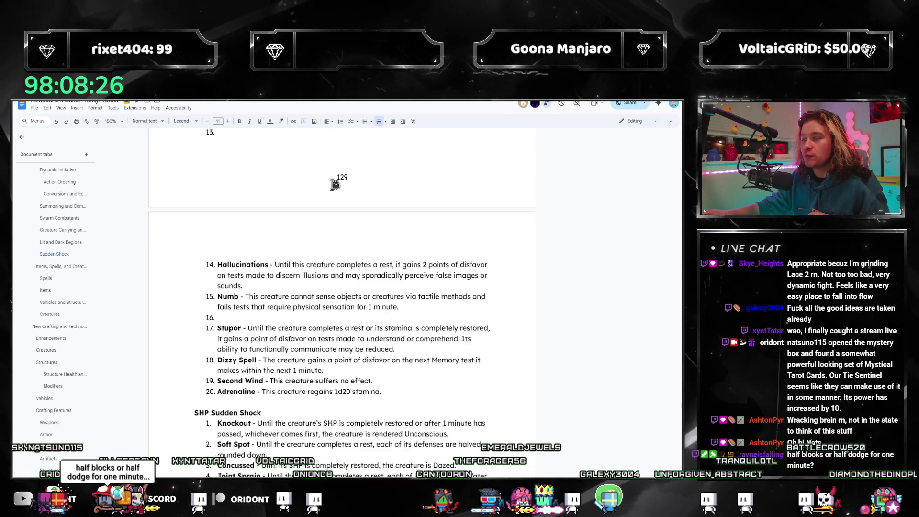
{"action": "scroll", "coordinate": [327, 191], "scroll_direction": "up", "scroll_amount": 4}
{"action": "scroll", "coordinate": [320, 206], "scroll_direction": "up", "scroll_amount": 1}
{"action": "scroll", "coordinate": [318, 206], "scroll_direction": "up", "scroll_amount": 2}
{"action": "scroll", "coordinate": [287, 205], "scroll_direction": "up", "scroll_amount": 1}
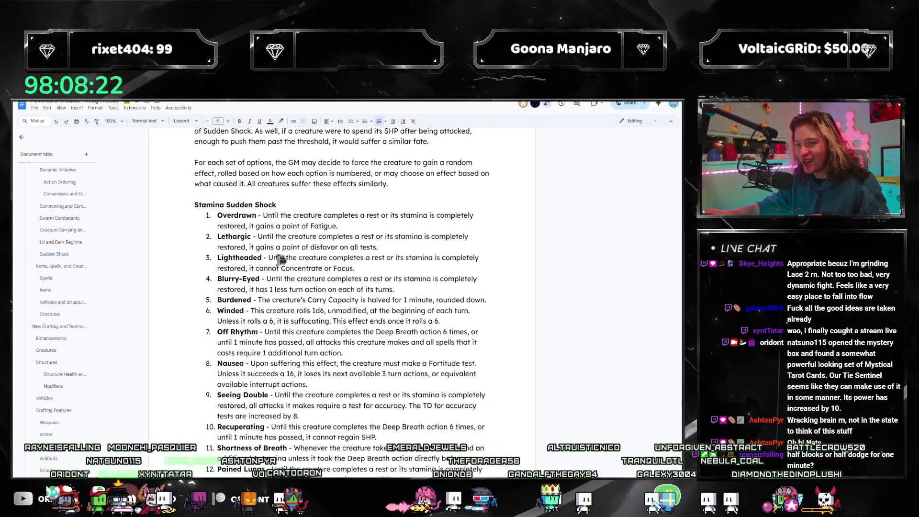
{"action": "scroll", "coordinate": [331, 215], "scroll_direction": "down", "scroll_amount": 1}
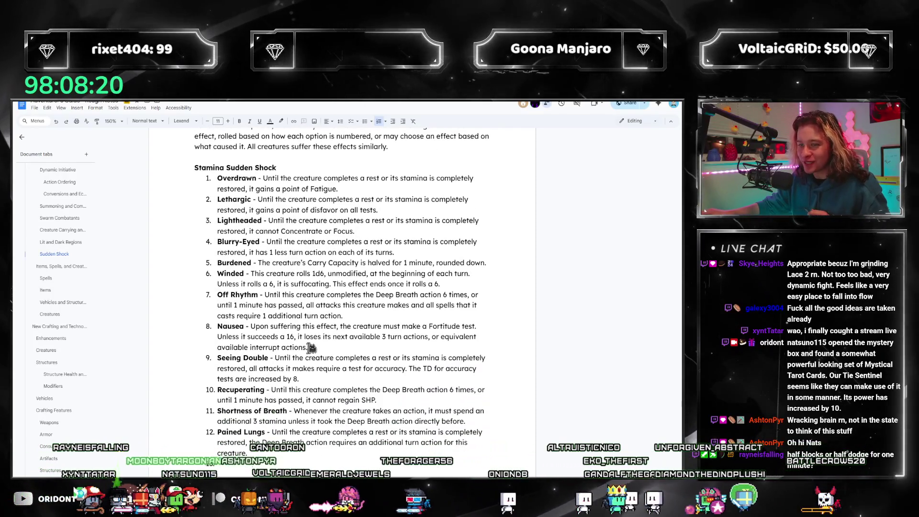
{"action": "scroll", "coordinate": [314, 334], "scroll_direction": "down", "scroll_amount": 2}
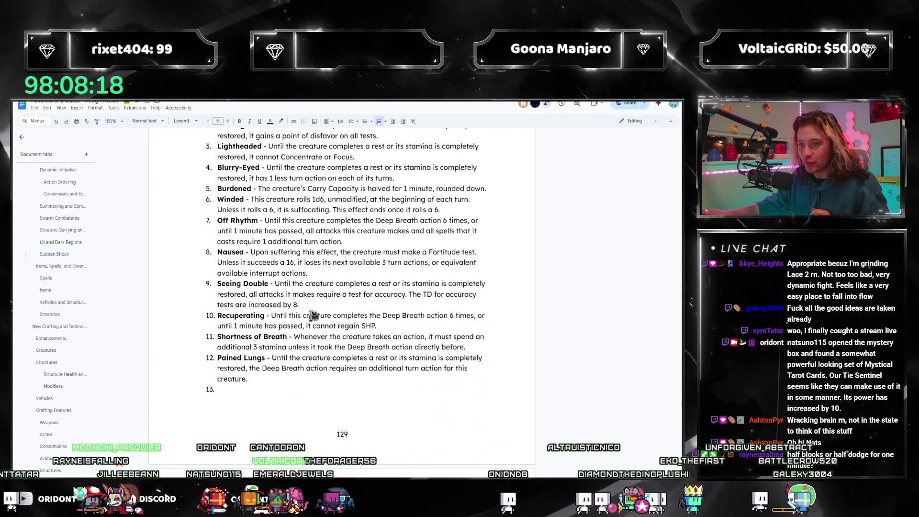
{"action": "scroll", "coordinate": [287, 305], "scroll_direction": "up", "scroll_amount": 2}
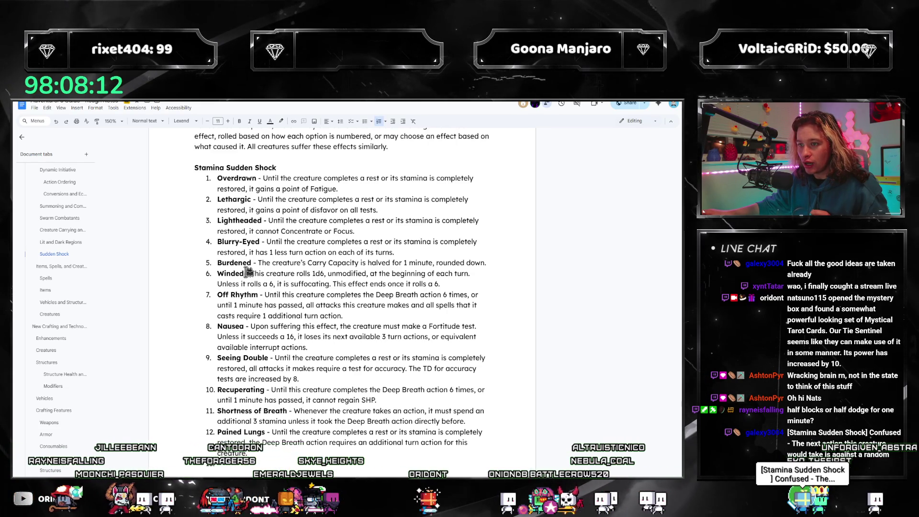
- Move the Lightheaded entry from item 3 to item 7, after Off Rhythm
{"action": "left_click_drag", "start_coordinate": [356, 232], "coordinate": [218, 221]}
{"action": "key", "text": "ctrl+c"}
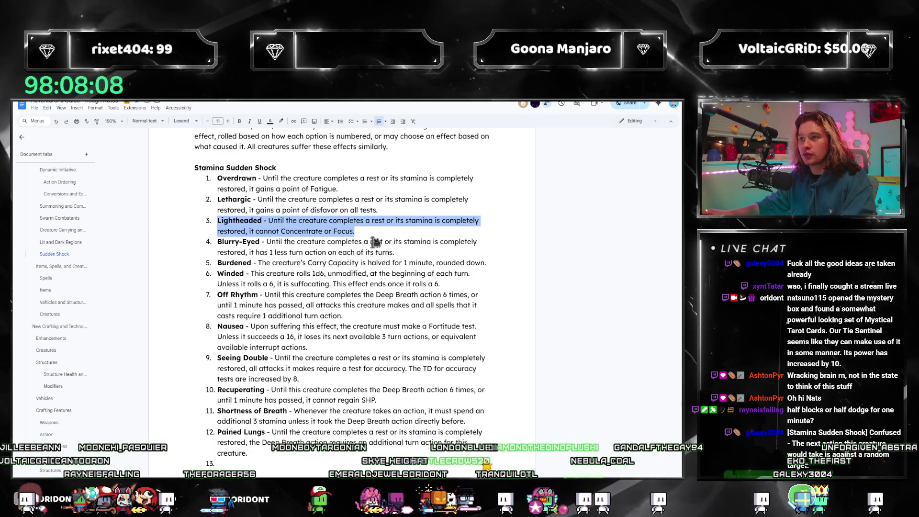
{"action": "key", "text": "BackSpace"}
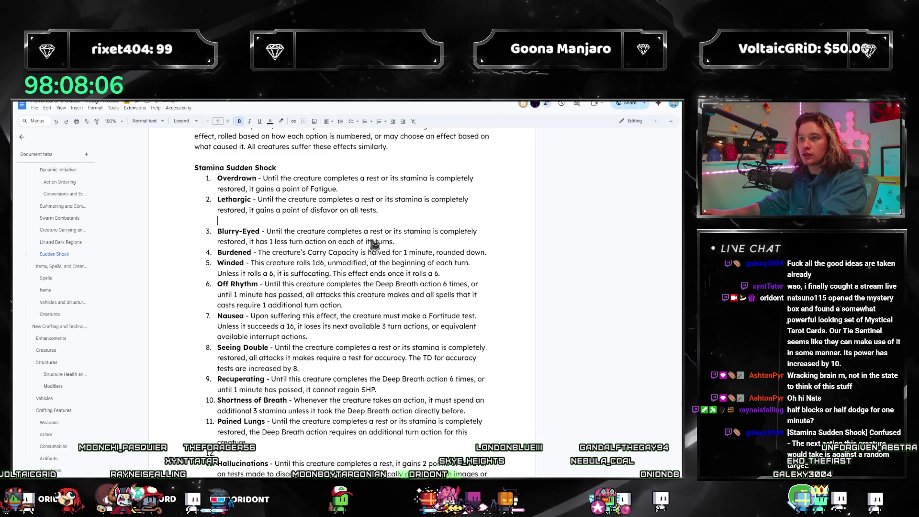
{"action": "key", "text": "BackSpace"}
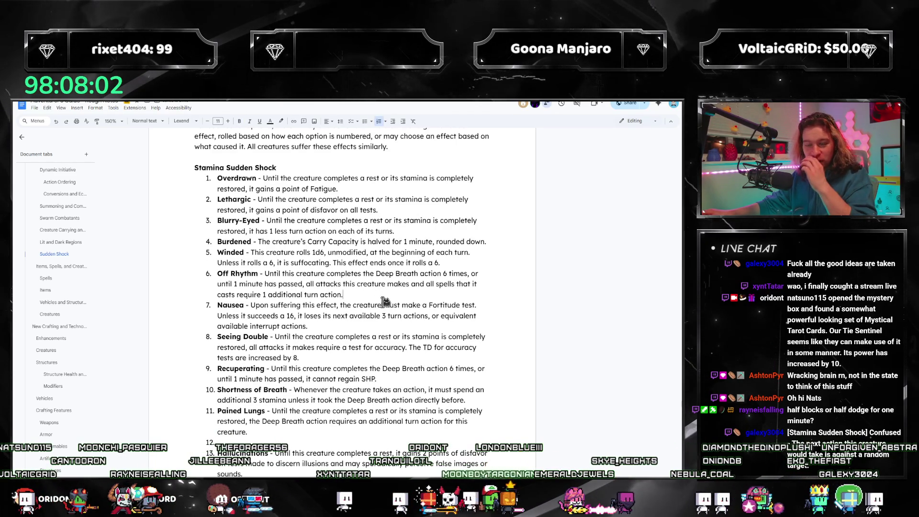
{"action": "key", "text": "Return"}
{"action": "key", "text": "ctrl+v"}
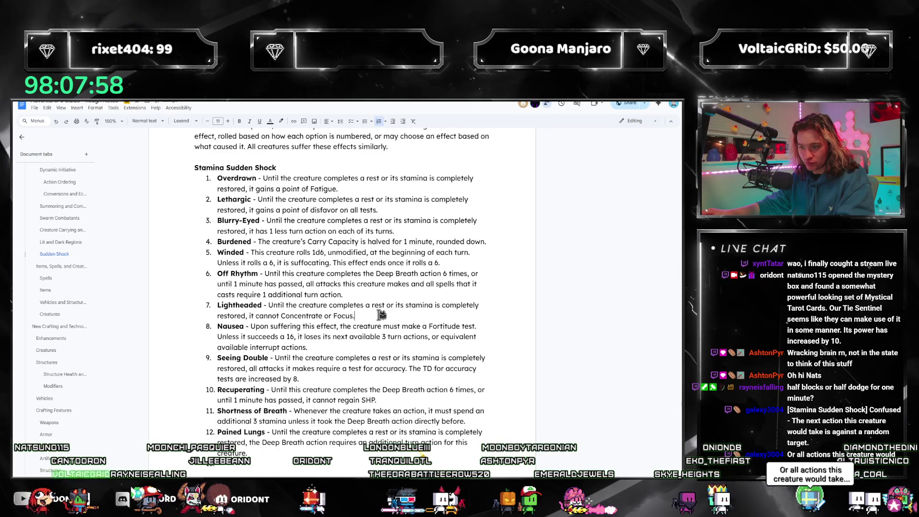
{"action": "scroll", "coordinate": [360, 316], "scroll_direction": "down", "scroll_amount": 2}
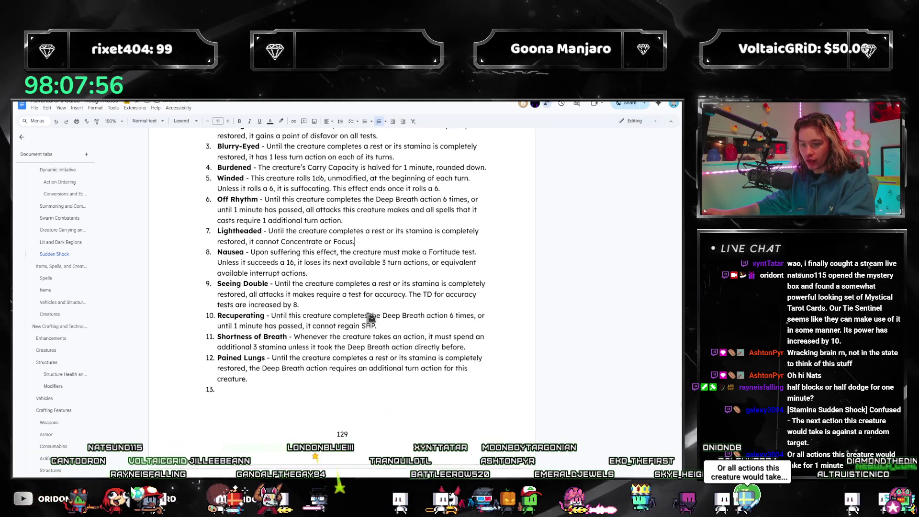
{"action": "scroll", "coordinate": [227, 277], "scroll_direction": "up", "scroll_amount": 3}
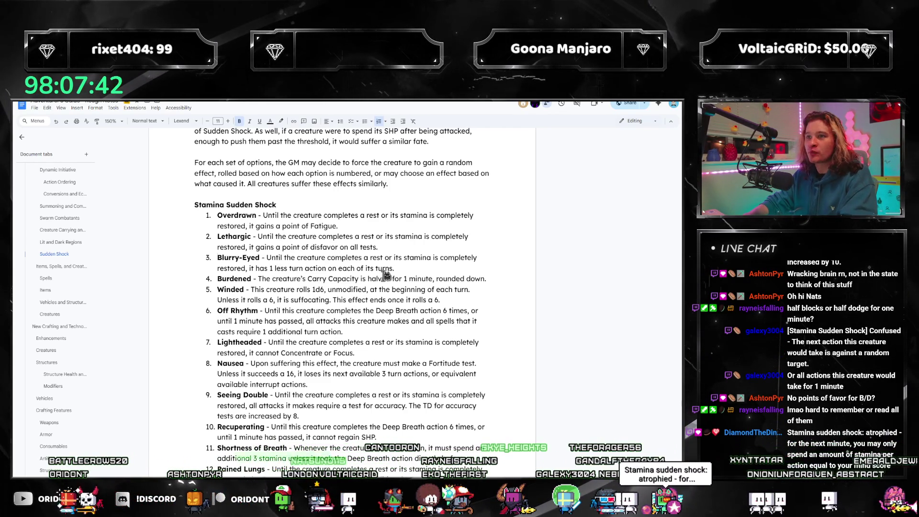
- Add and remove a trial Confused item before Blurry-Eyed, leaving Blurry-Eyed as item 3
{"action": "key", "text": "Return"}
{"action": "type", "text": "Confused"}
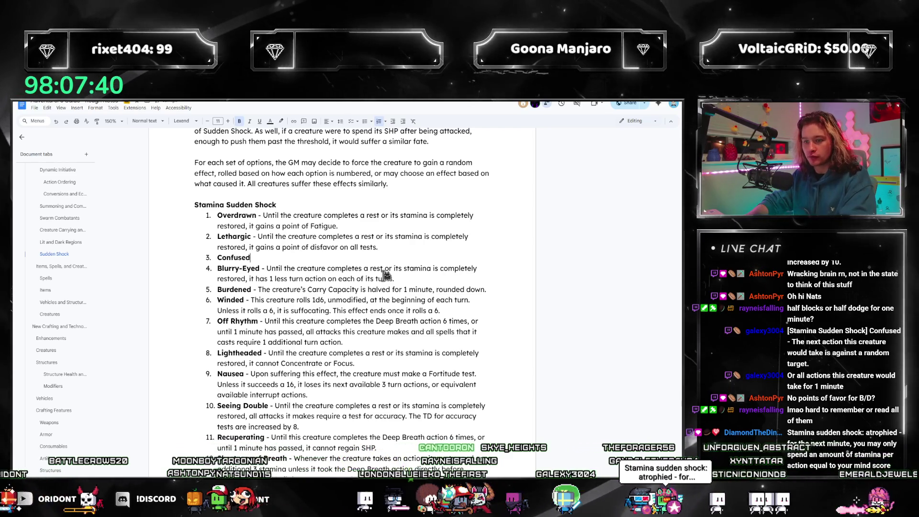
{"action": "key", "text": "BackSpace"}
{"action": "key", "text": "BackSpace"}
{"action": "key", "text": "BackSpace"}
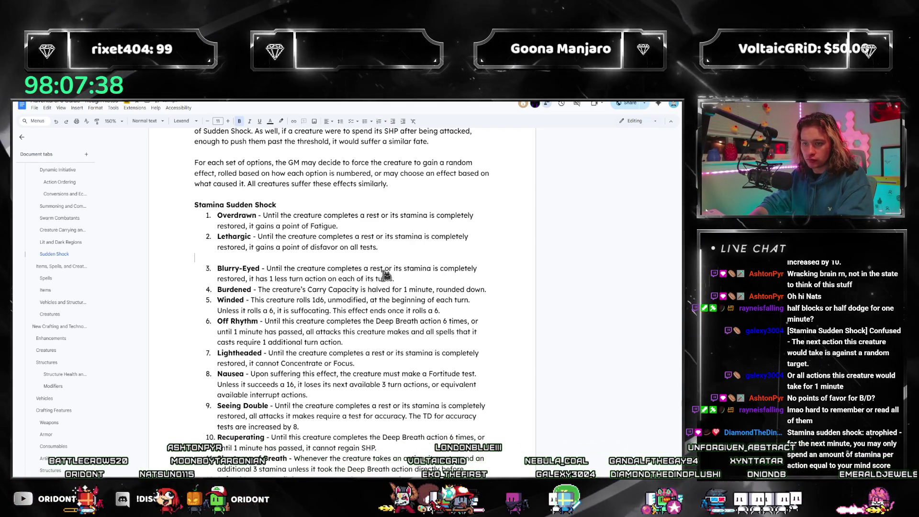
{"action": "key", "text": "BackSpace"}
{"action": "key", "text": "BackSpace"}
{"action": "left_click", "coordinate": [494, 282]}
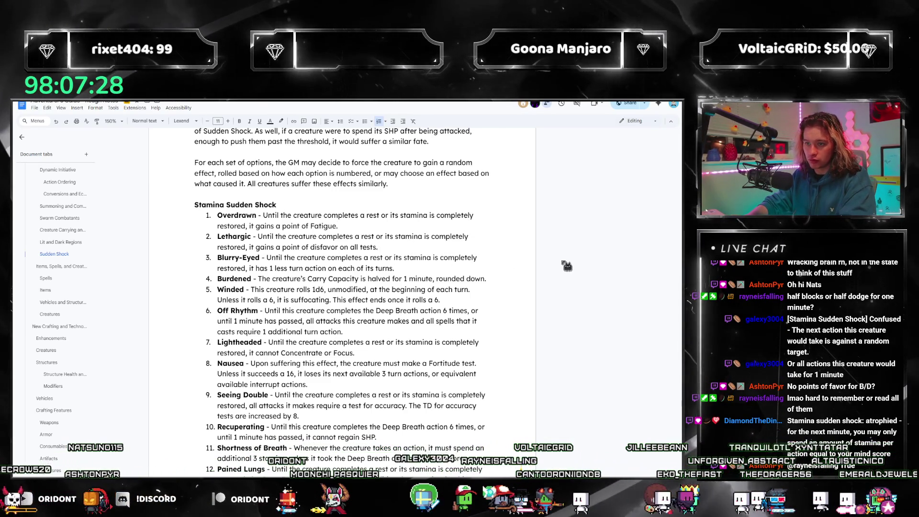
{"action": "scroll", "coordinate": [455, 266], "scroll_direction": "down", "scroll_amount": 1}
{"action": "left_click", "coordinate": [404, 313]}
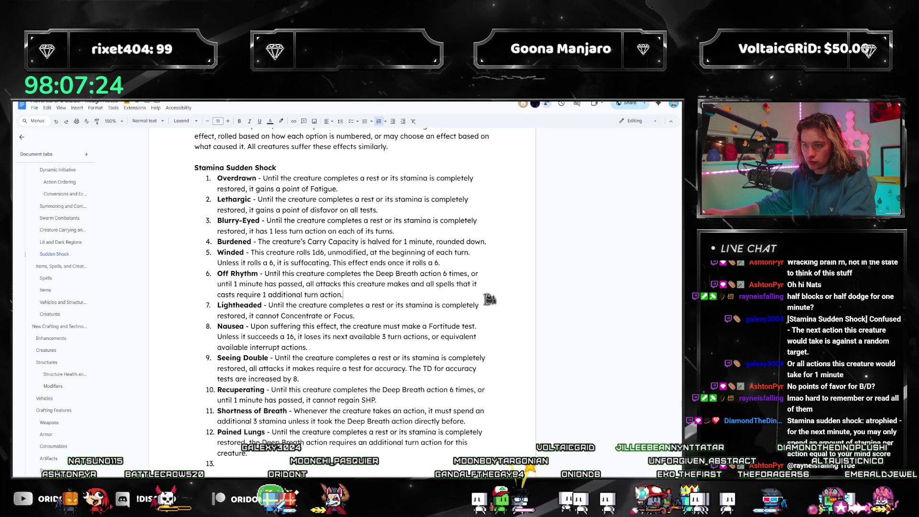
{"action": "left_click", "coordinate": [474, 267]}
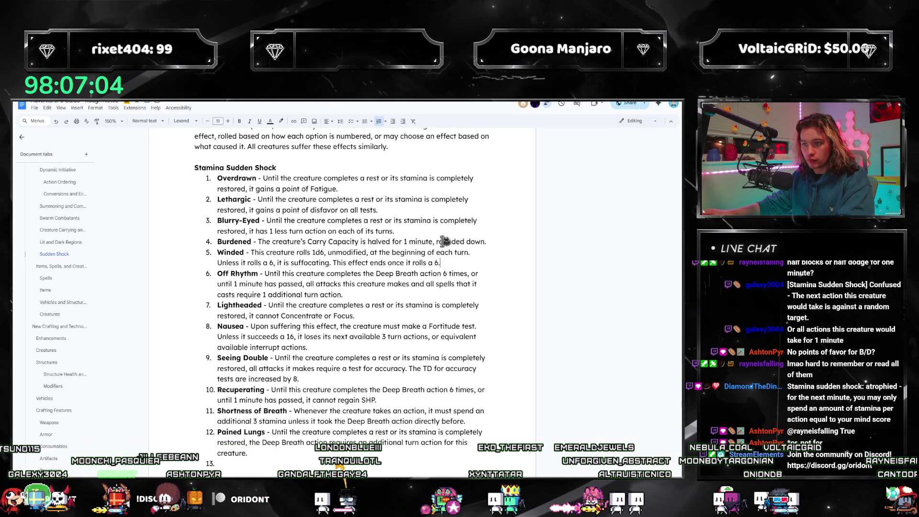
{"action": "scroll", "coordinate": [417, 280], "scroll_direction": "down", "scroll_amount": 1}
- Duplicate Lightheaded as a new item 7, rename it Disoriented and start replacing its description
{"action": "left_click", "coordinate": [345, 257]}
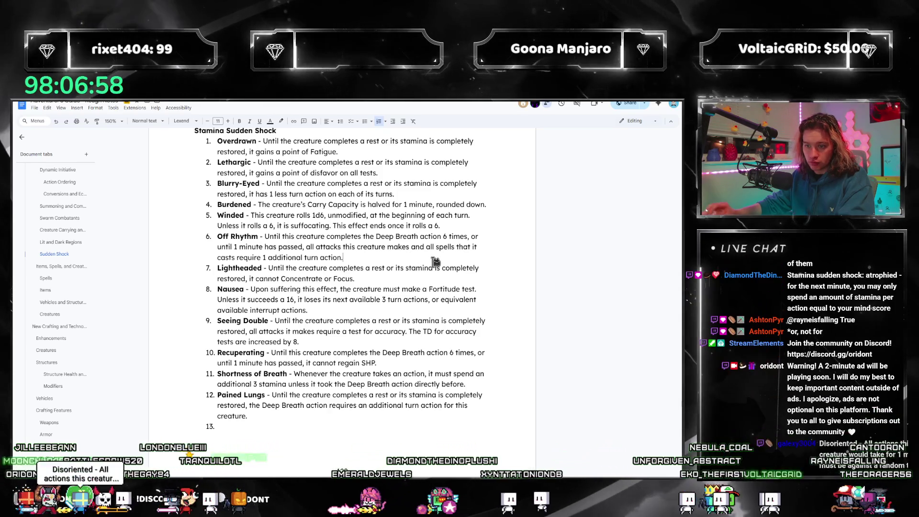
{"action": "key", "text": "Return"}
{"action": "key", "text": "ctrl+v"}
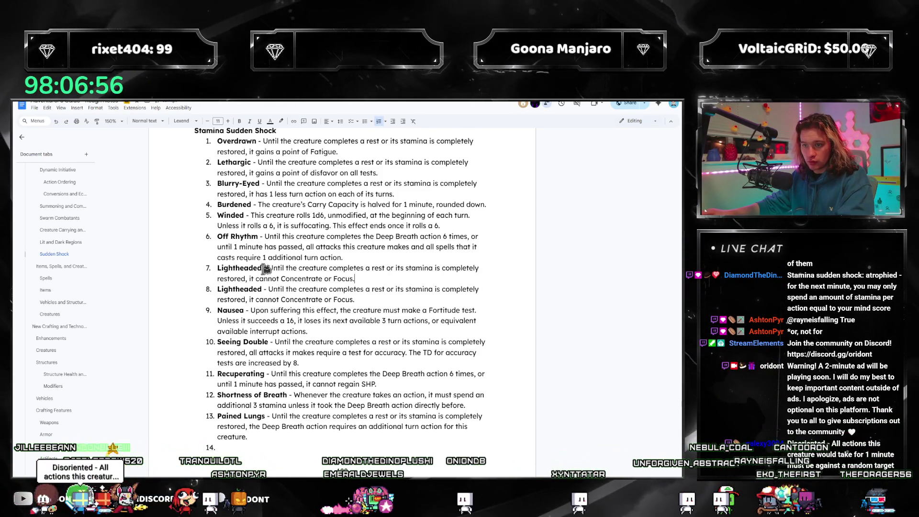
{"action": "left_click_drag", "start_coordinate": [261, 268], "coordinate": [218, 268]}
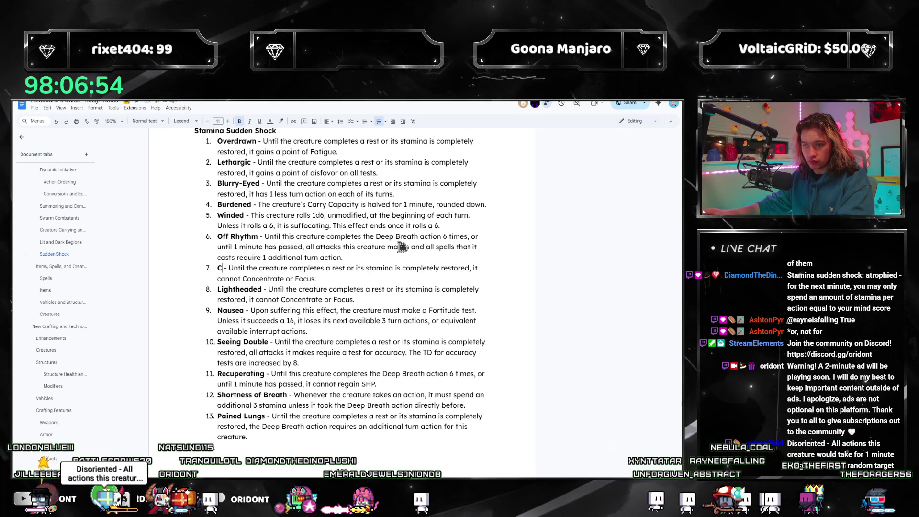
{"action": "type", "text": "used"}
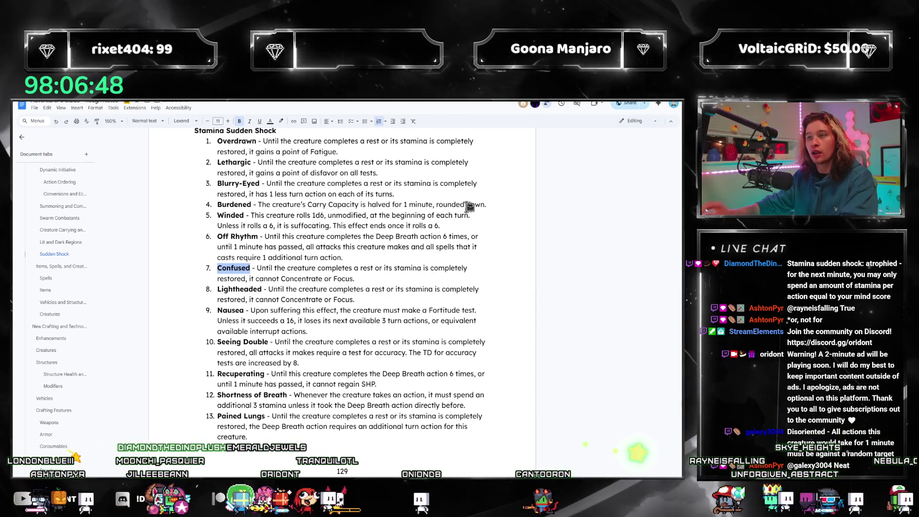
{"action": "type", "text": "Disoriente"}
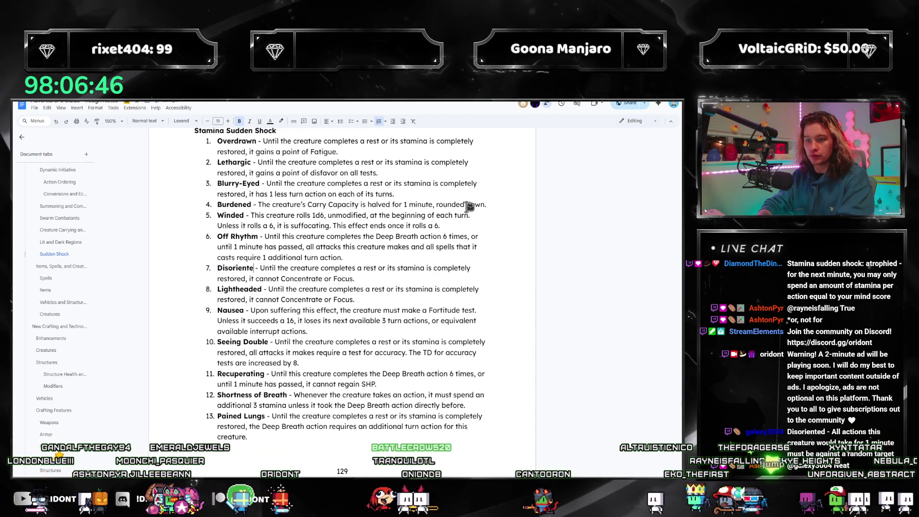
{"action": "left_click_drag", "start_coordinate": [355, 279], "coordinate": [261, 268]}
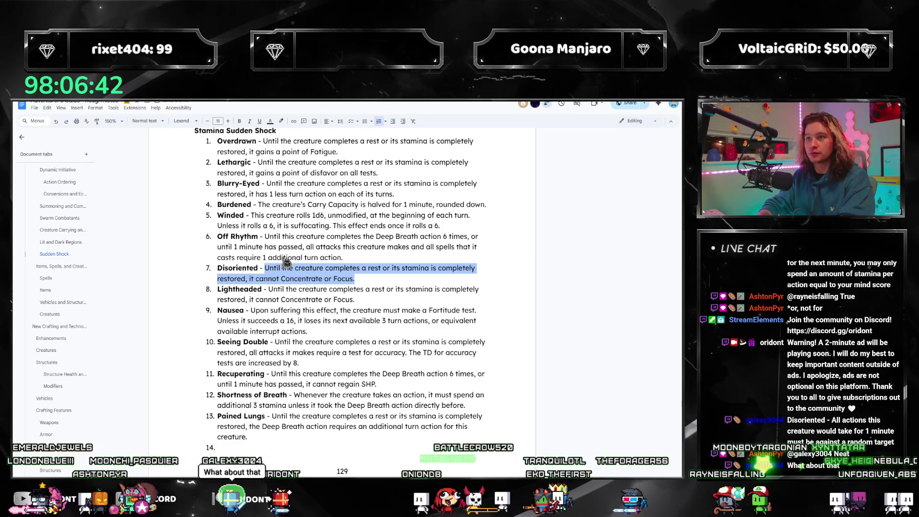
{"action": "type", "text": "All"}
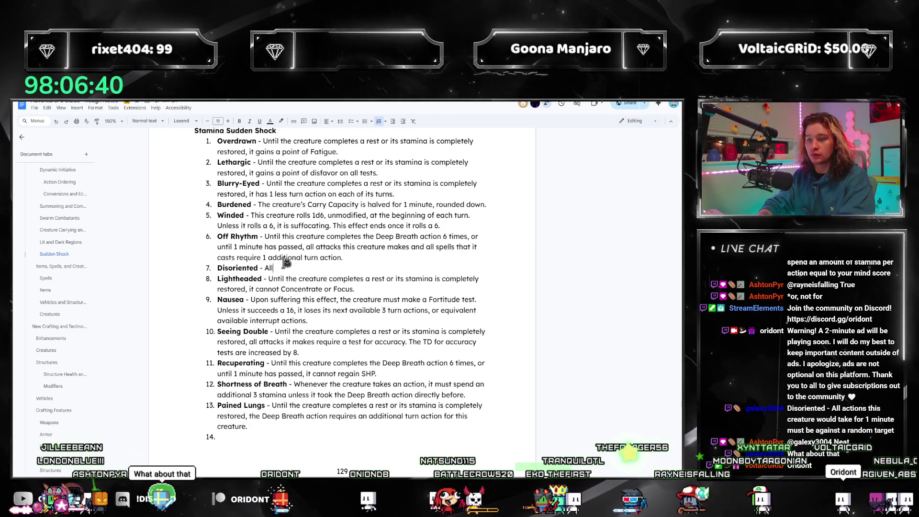
{"action": "type", "text": " actions this creature"}
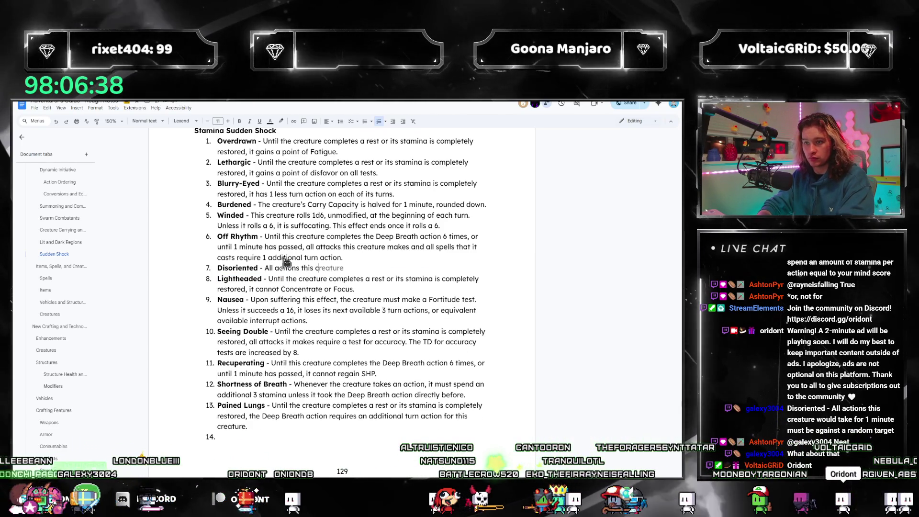
{"action": "type", "text": " takes for 1"}
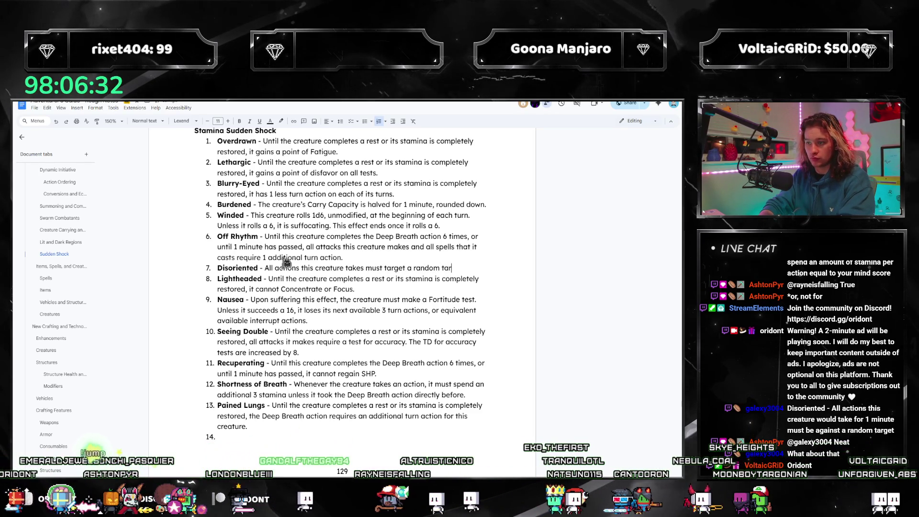
{"action": "type", "text": ", "}
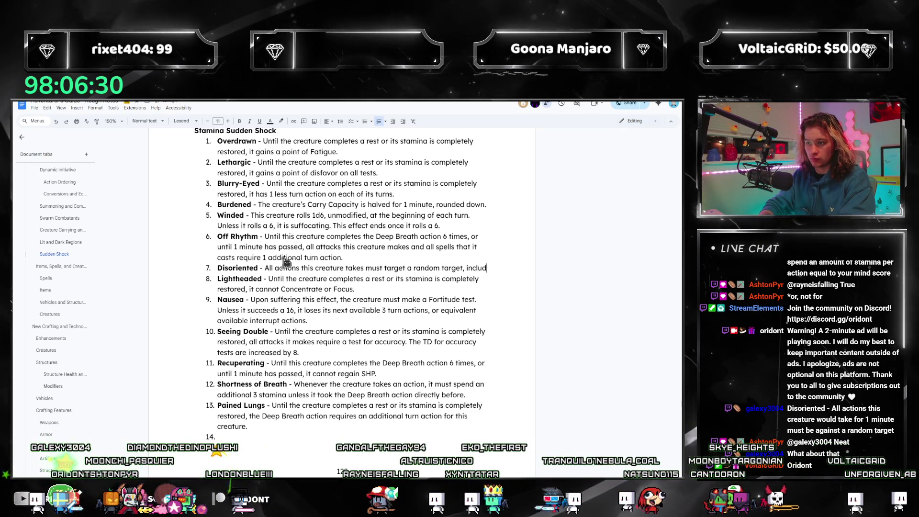
{"action": "type", "text": "including t"}
{"action": "type", "text": "tself, "}
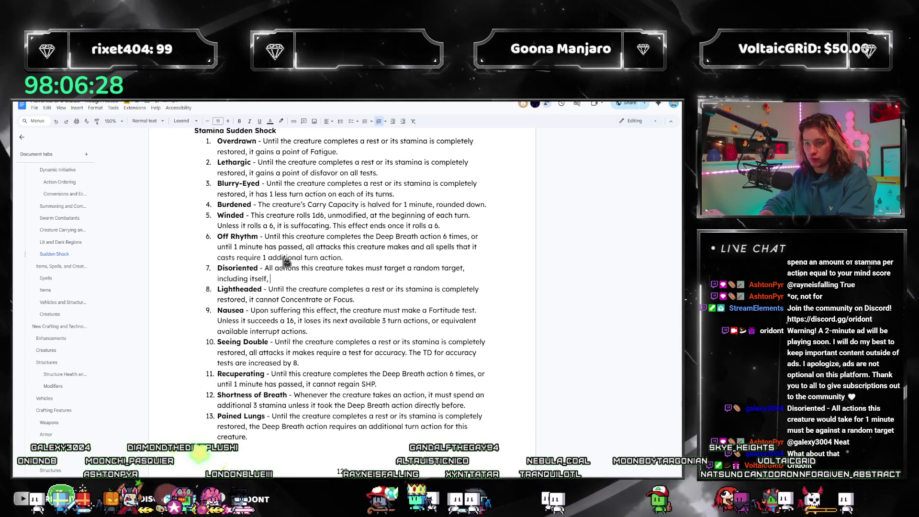
{"action": "type", "text": "for 1 minute."}
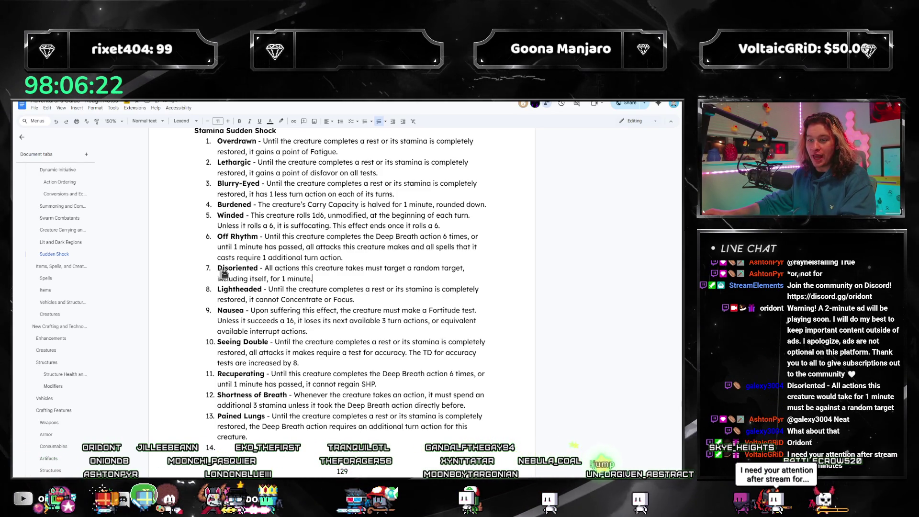
- Cut the finished Disoriented entry from item 7 so Lightheaded is item 7 again
{"action": "key", "text": "BackSpace"}
{"action": "scroll", "coordinate": [228, 252], "scroll_direction": "up", "scroll_amount": 2}
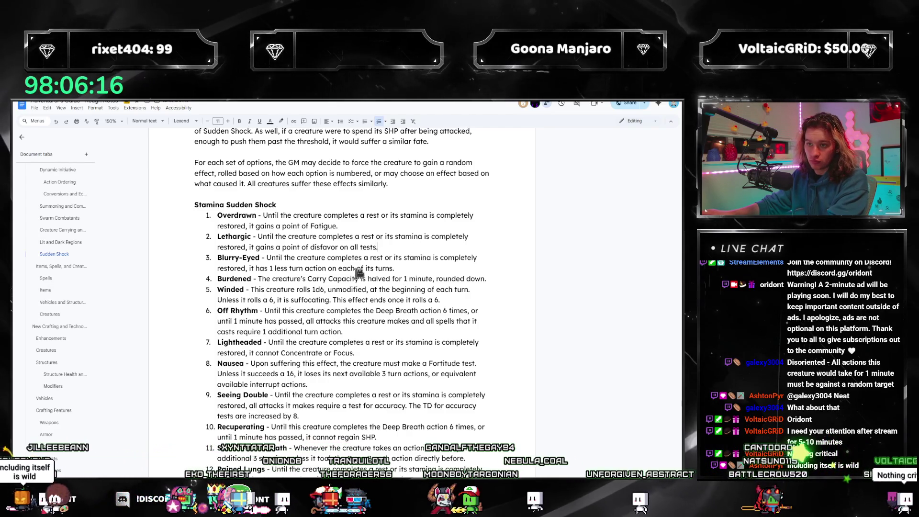
- Relocate the Disoriented entry to item 2, directly below Overdrawn and above Lethargic
{"action": "key", "text": "Return"}
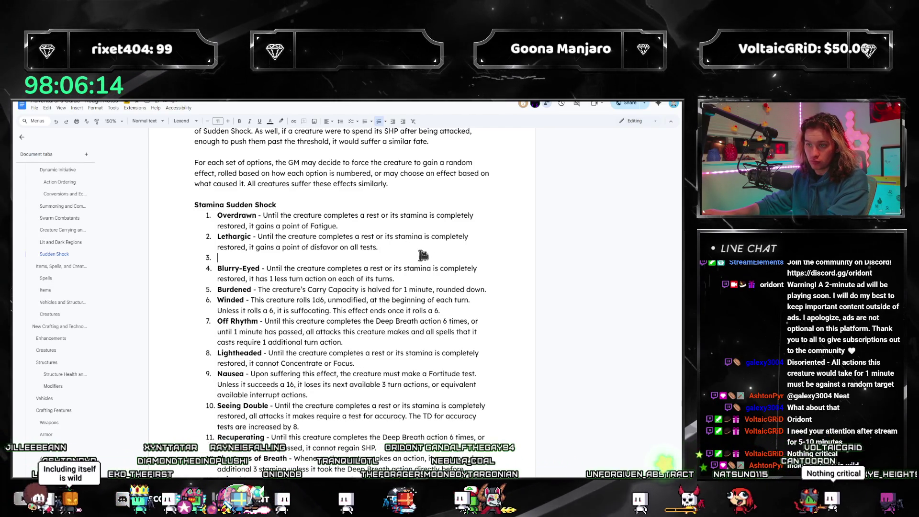
{"action": "type", "text": "Disoriented - All actions this creature takes must target a random target, including itself, for 1 minute."}
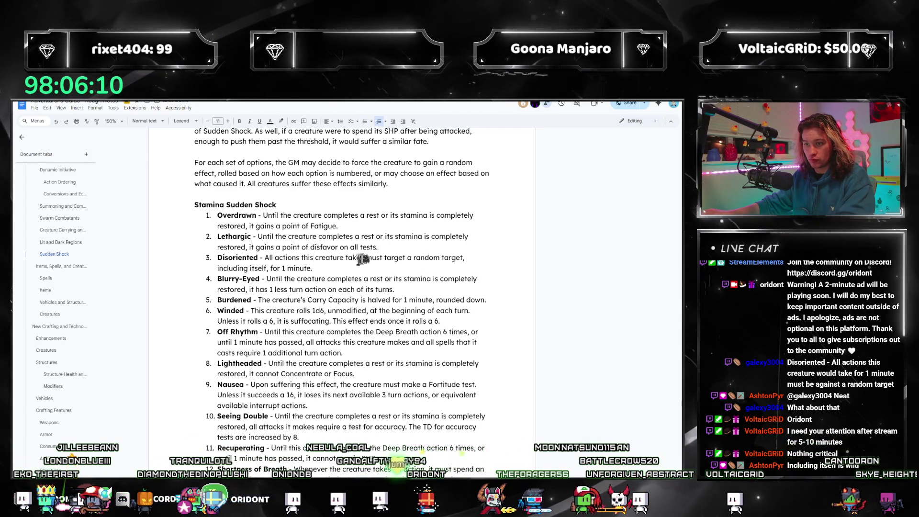
{"action": "left_click_drag", "start_coordinate": [366, 257], "coordinate": [451, 261]}
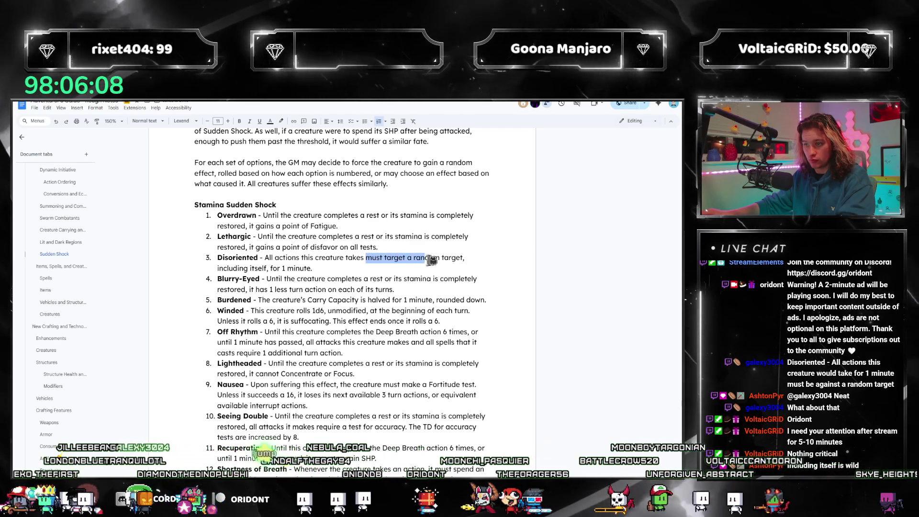
{"action": "left_click", "coordinate": [451, 261]}
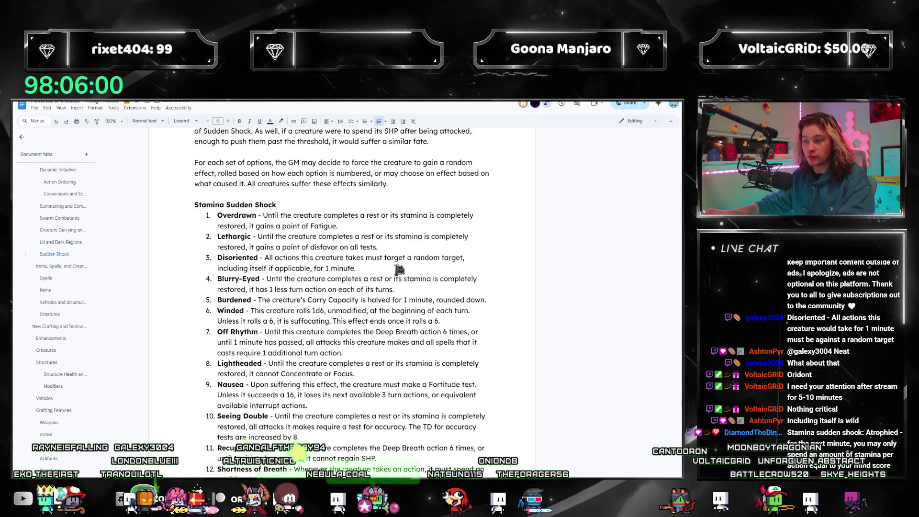
{"action": "left_click_drag", "start_coordinate": [383, 269], "coordinate": [232, 262]}
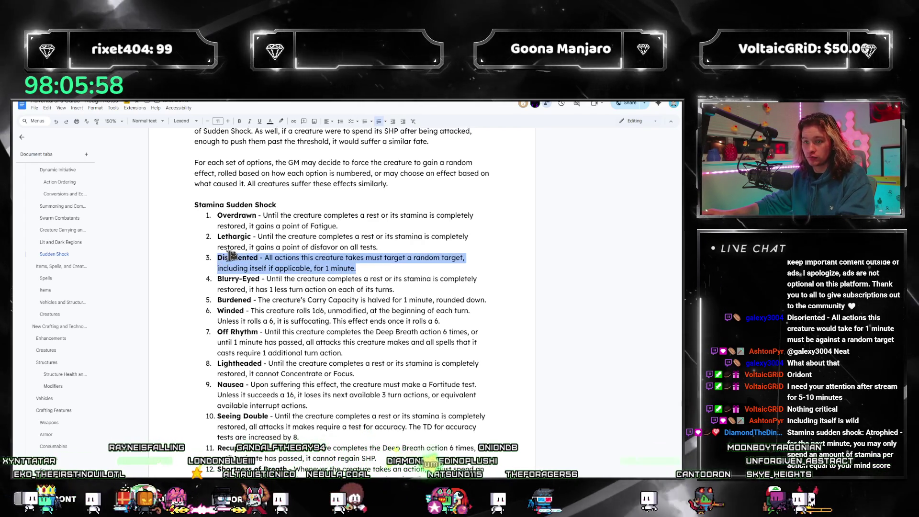
{"action": "key", "text": "BackSpace"}
{"action": "key", "text": "BackSpace"}
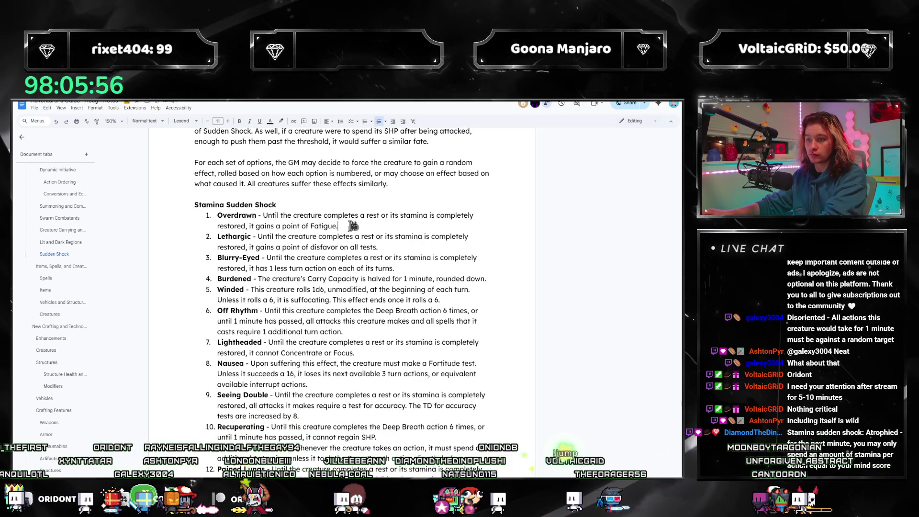
{"action": "key", "text": "Up"}
{"action": "key", "text": "Home"}
{"action": "type", "text": "Disoriented - All actions this creature takes must target a random target, including itself if applicable, for 1 minute."}
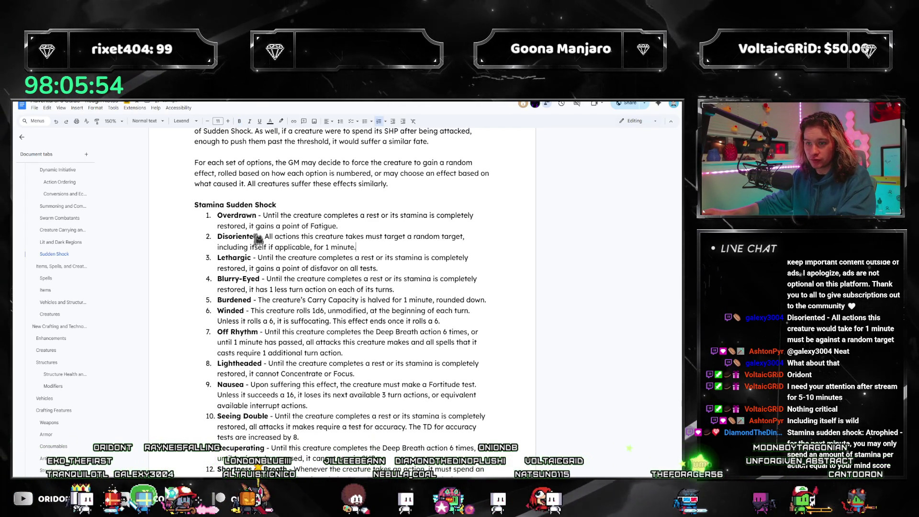
{"action": "scroll", "coordinate": [360, 258], "scroll_direction": "down", "scroll_amount": 5}
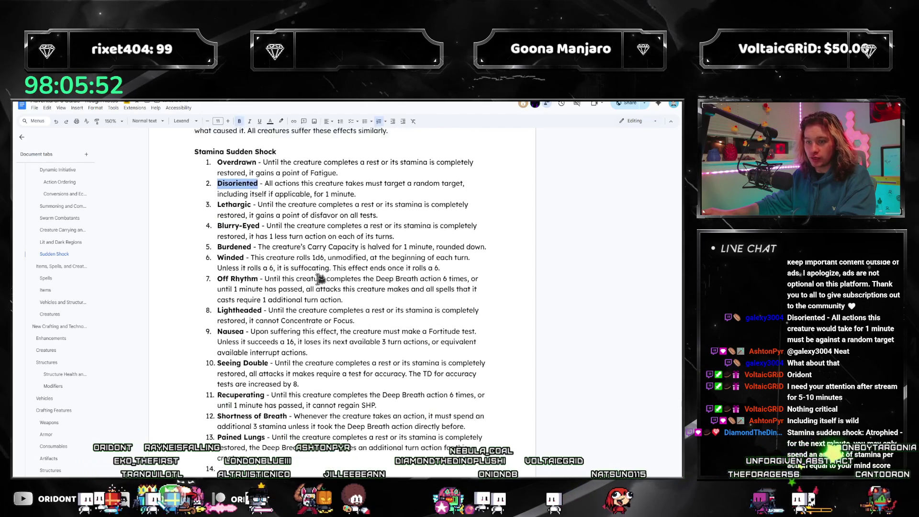
{"action": "scroll", "coordinate": [257, 421], "scroll_direction": "down", "scroll_amount": 1}
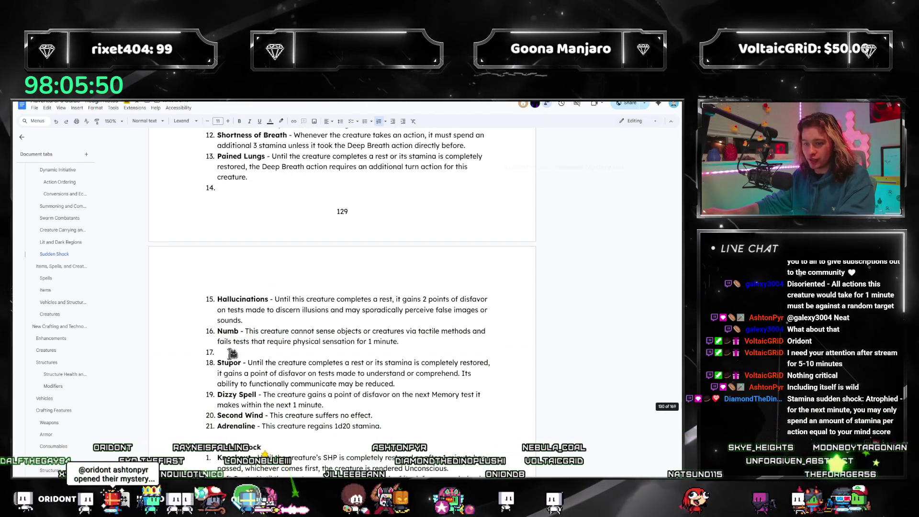
- Delete the blank item after Numb so Stupor follows it, then select the word Disoriented
{"action": "left_click", "coordinate": [219, 354]}
{"action": "key", "text": "BackSpace"}
{"action": "key", "text": "BackSpace"}
{"action": "scroll", "coordinate": [246, 315], "scroll_direction": "up", "scroll_amount": 4}
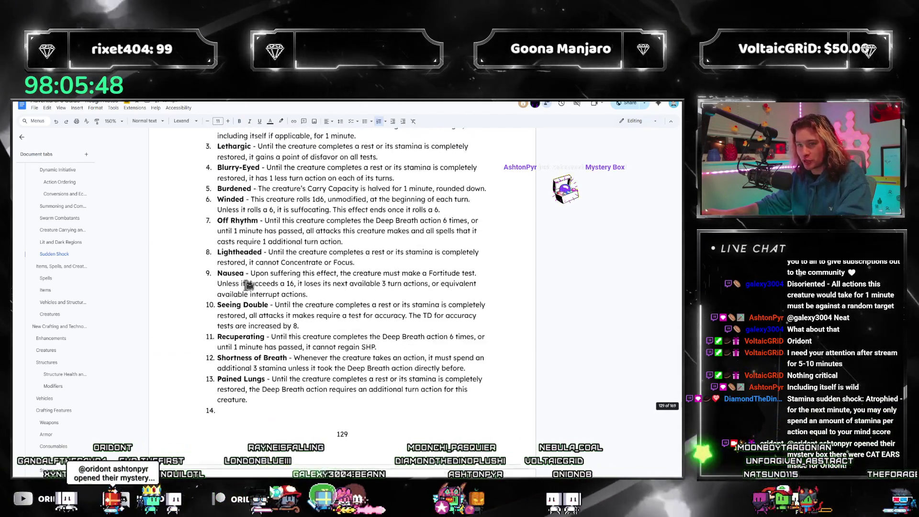
{"action": "scroll", "coordinate": [240, 259], "scroll_direction": "up", "scroll_amount": 1}
{"action": "double_click", "coordinate": [222, 235]}
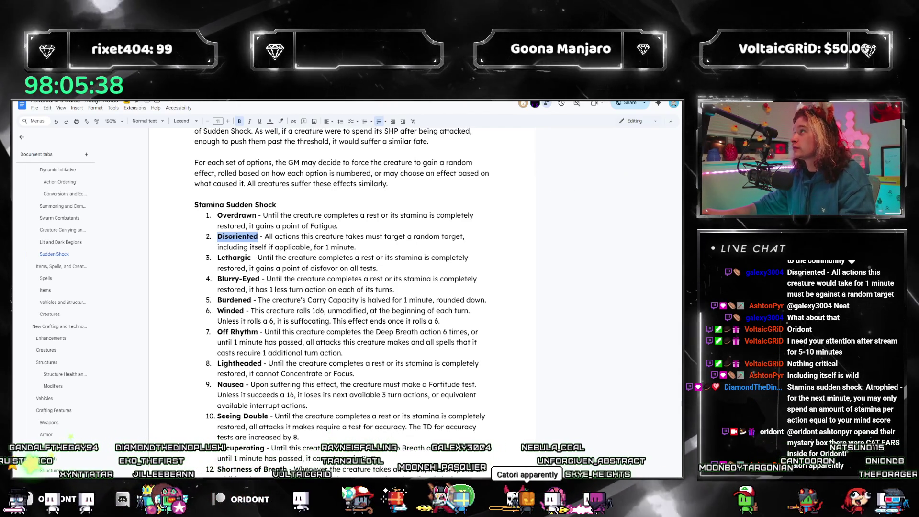
{"action": "key", "text": "alt+Tab"}
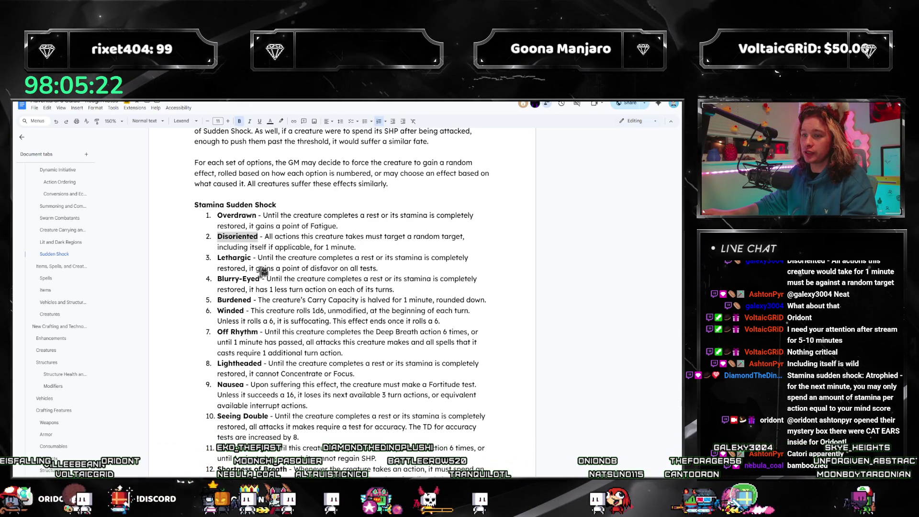
- Retitle item 2 from Disoriented to Wildered and then to Blurry-Eyed
{"action": "triple_click", "coordinate": [242, 236]}
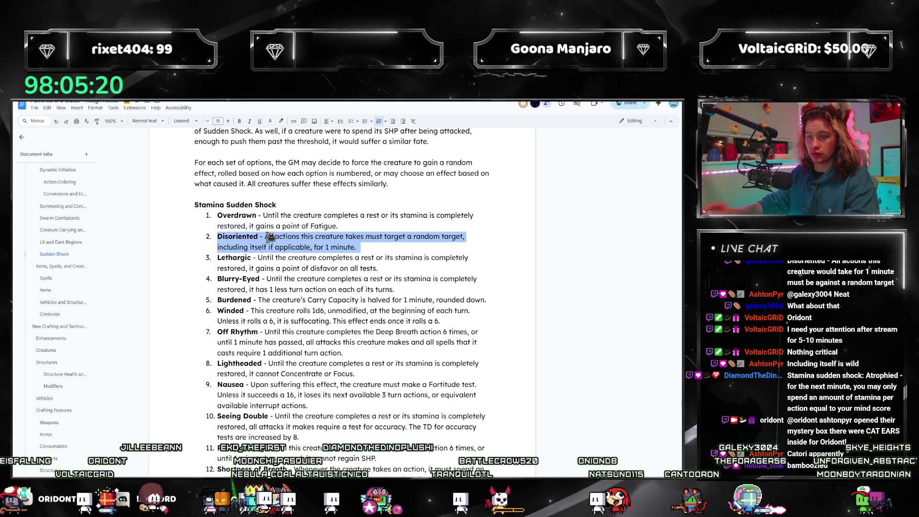
{"action": "double_click", "coordinate": [237, 237]}
{"action": "type", "text": "Wildred"}
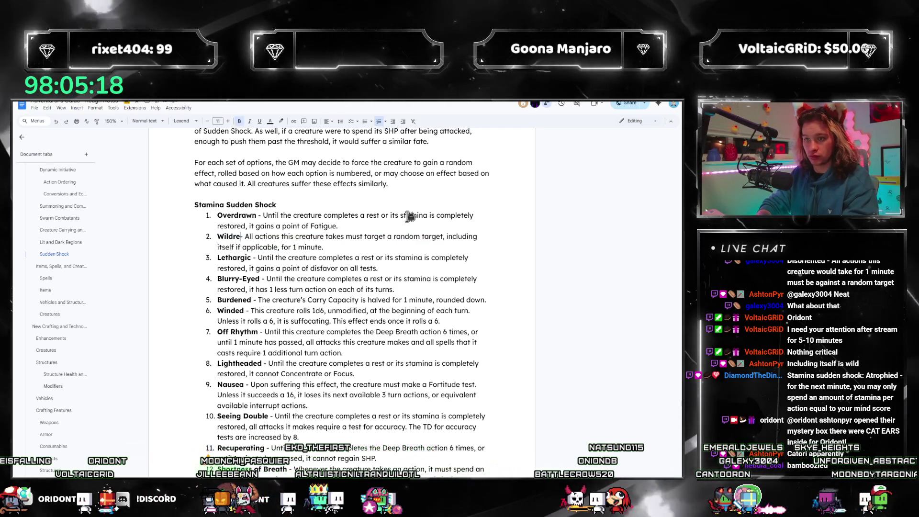
{"action": "key", "text": "Left"}
{"action": "key", "text": "Left"}
{"action": "key", "text": "Left"}
{"action": "type", "text": "e"}
{"action": "scroll", "coordinate": [330, 264], "scroll_direction": "down", "scroll_amount": 2}
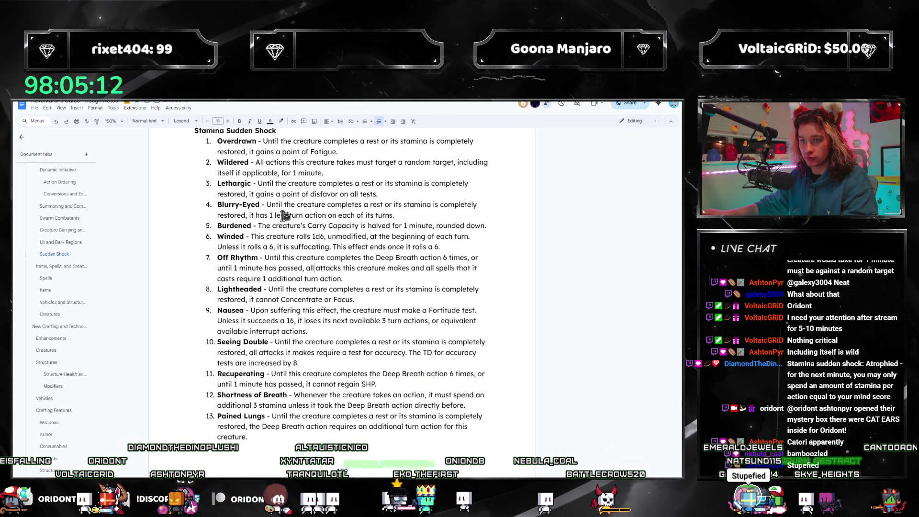
{"action": "left_click_drag", "start_coordinate": [260, 205], "coordinate": [218, 204]}
{"action": "scroll", "coordinate": [219, 215], "scroll_direction": "up", "scroll_amount": 1}
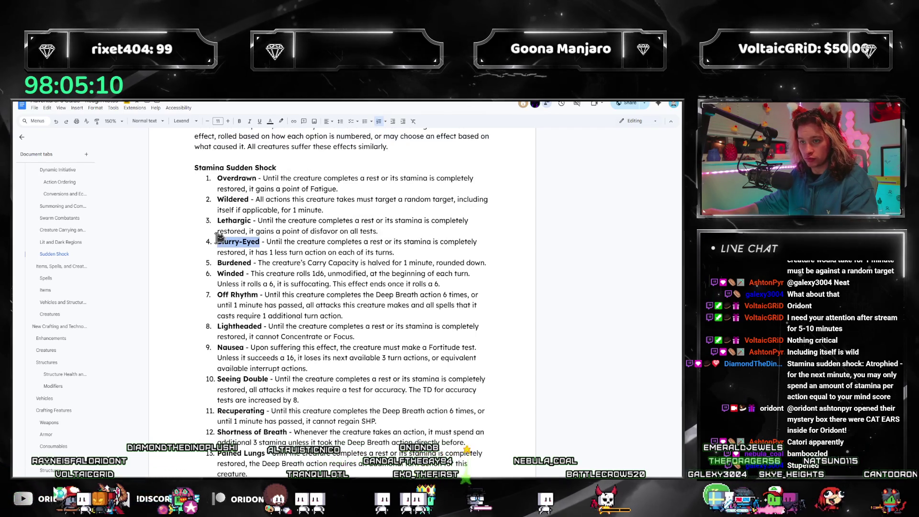
{"action": "double_click", "coordinate": [223, 199]}
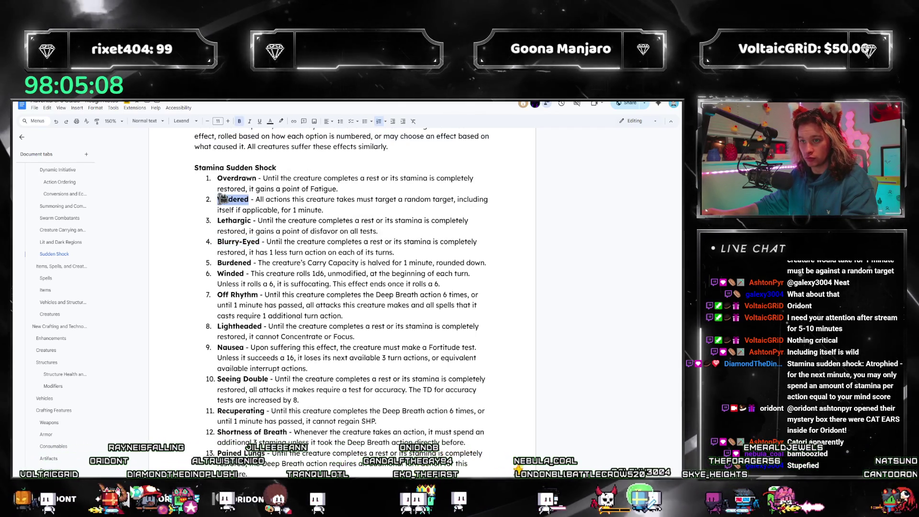
{"action": "scroll", "coordinate": [369, 201], "scroll_direction": "up", "scroll_amount": 1}
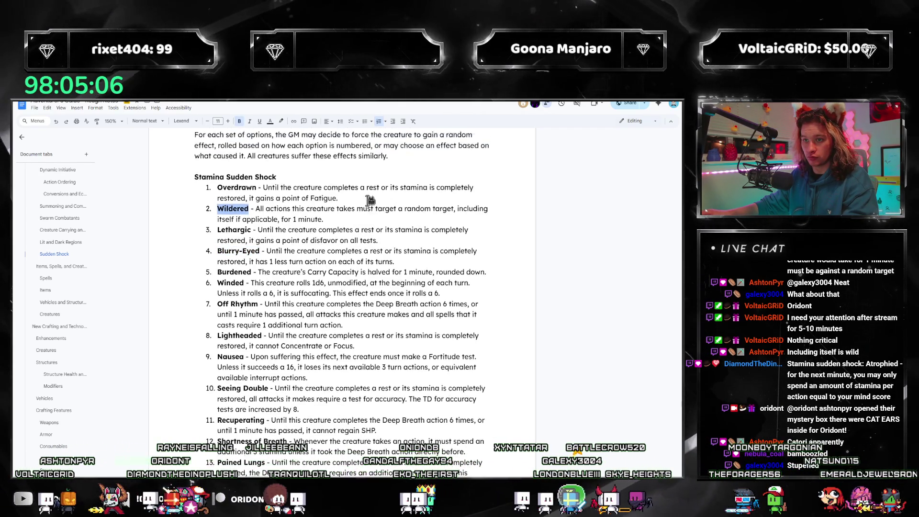
{"action": "scroll", "coordinate": [433, 232], "scroll_direction": "up", "scroll_amount": 1}
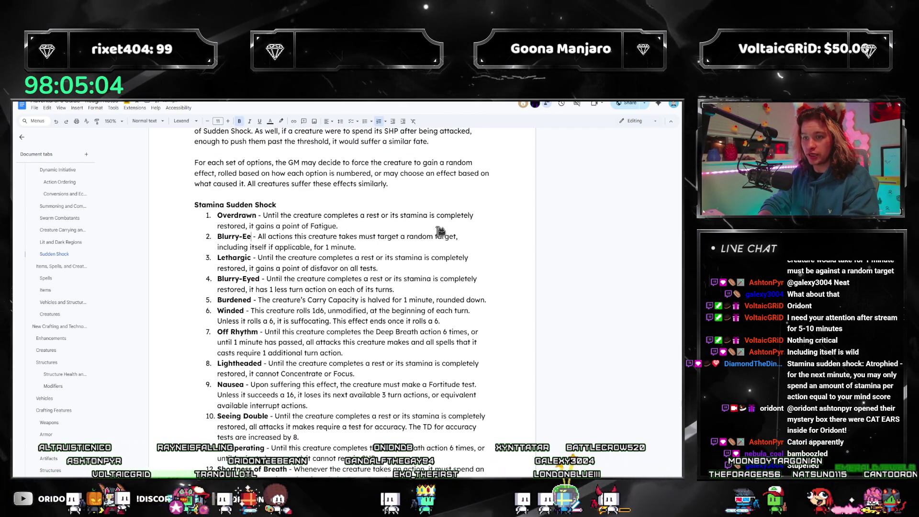
{"action": "key", "text": "BackSpace"}
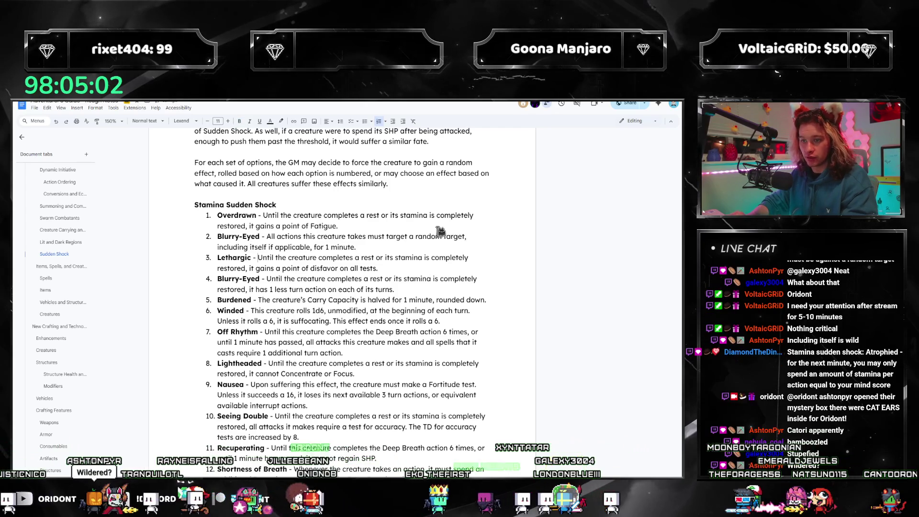
{"action": "key", "text": "ctrl+shift+Left"}
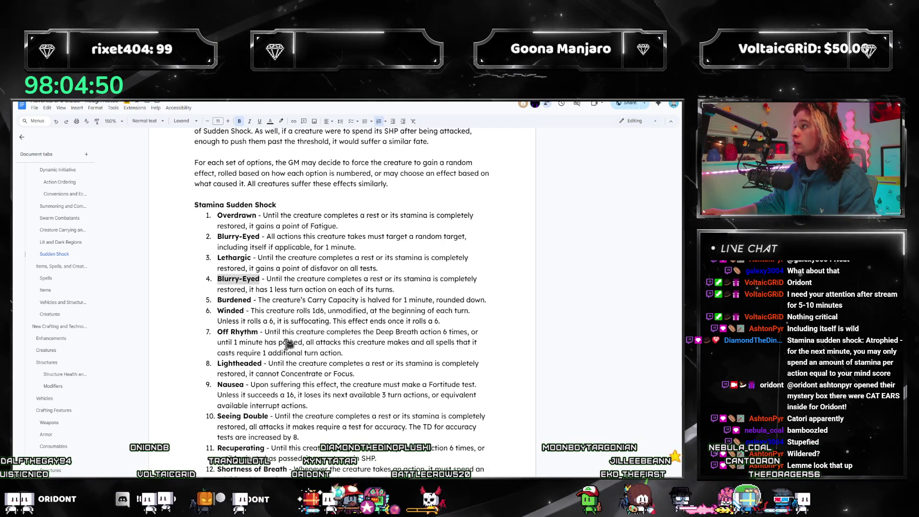
- Replace item 4's Blurry-Eyed title with Weary
{"action": "left_click", "coordinate": [263, 280]}
{"action": "left_click_drag", "start_coordinate": [262, 280], "coordinate": [218, 279]}
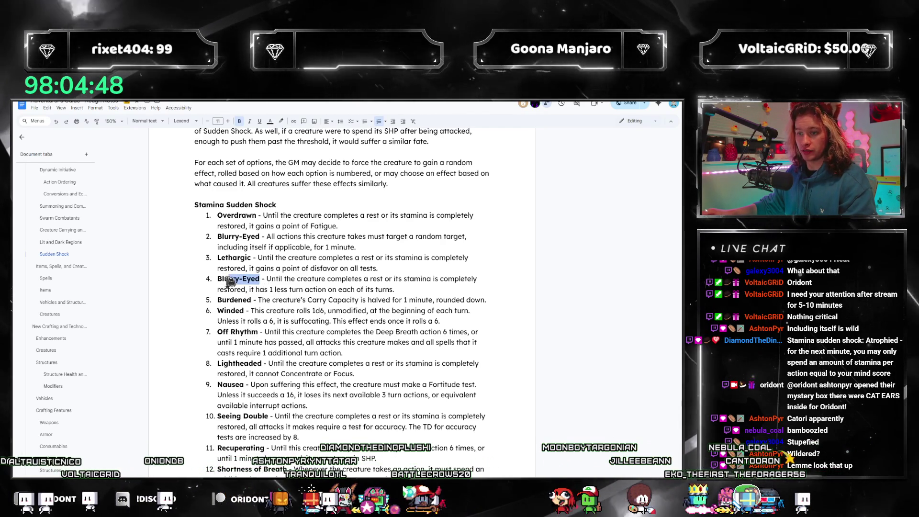
{"action": "type", "text": "Weary"}
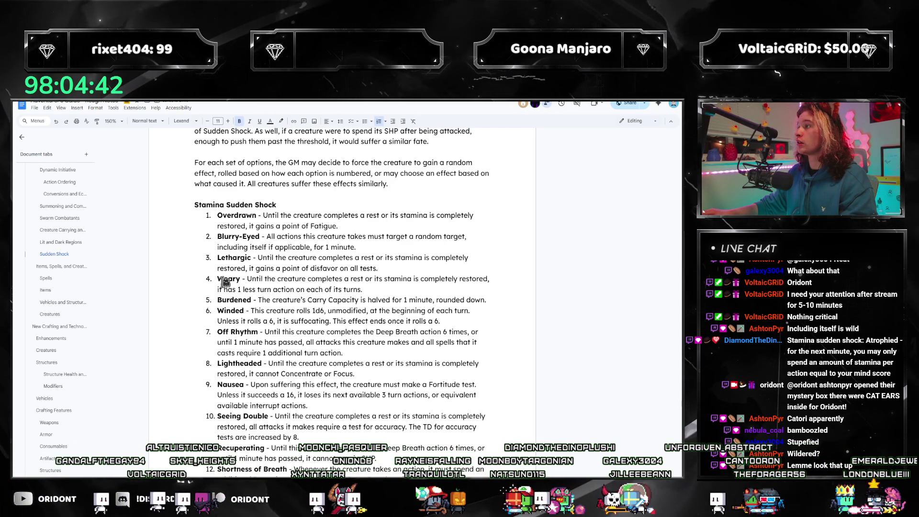
{"action": "scroll", "coordinate": [224, 282], "scroll_direction": "down", "scroll_amount": 2}
{"action": "scroll", "coordinate": [240, 283], "scroll_direction": "down", "scroll_amount": 2}
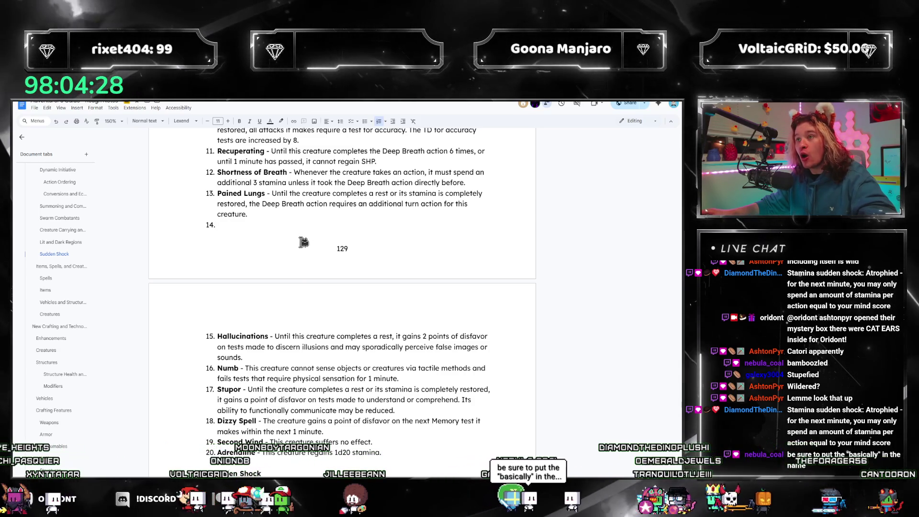
- Title the empty item 14 with a bold Atrophied followed by an unbolded dash
{"action": "left_click", "coordinate": [274, 226]}
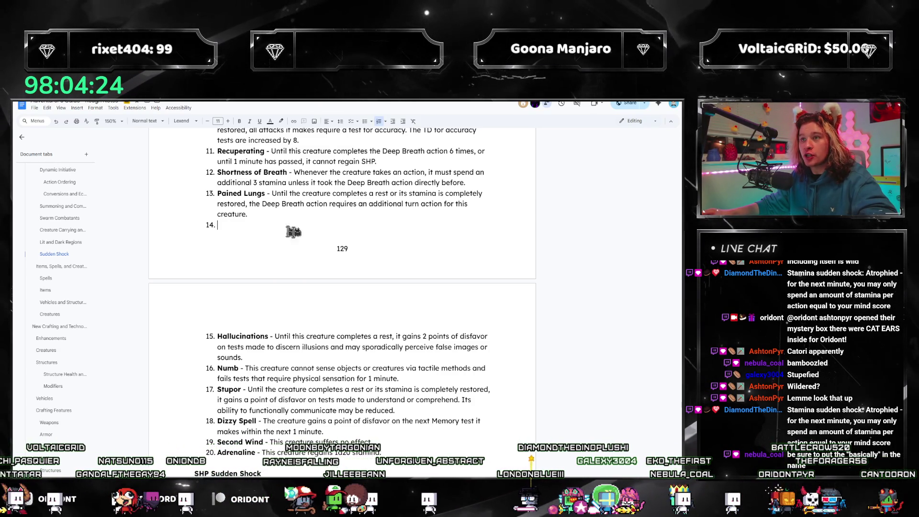
{"action": "type", "text": "Atrophied -"}
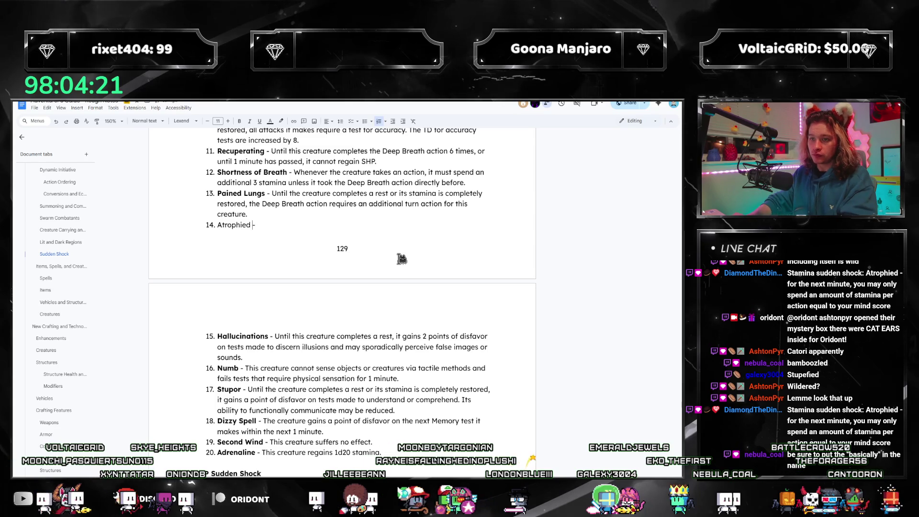
{"action": "key", "text": "ctrl+shift+Left"}
{"action": "key", "text": "ctrl+b"}
{"action": "key", "text": "Right"}
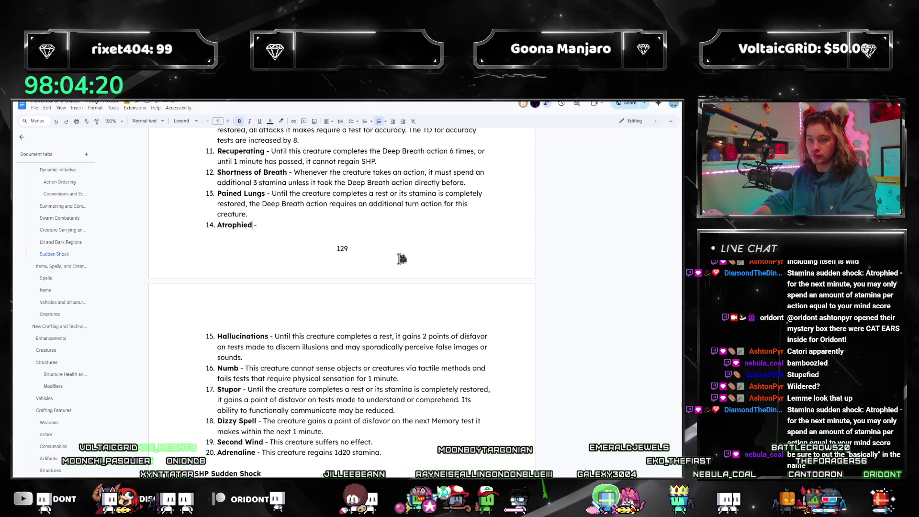
{"action": "type", "text": "-"}
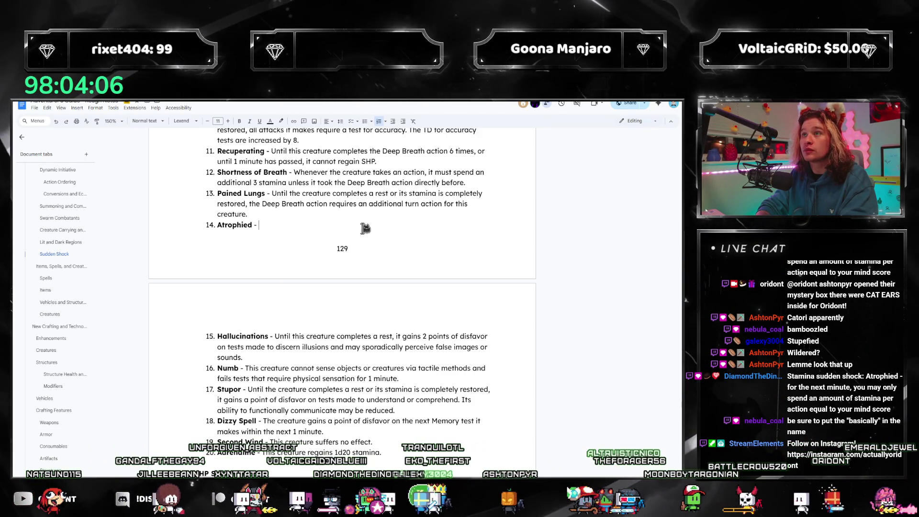
{"action": "scroll", "coordinate": [352, 259], "scroll_direction": "up", "scroll_amount": 3}
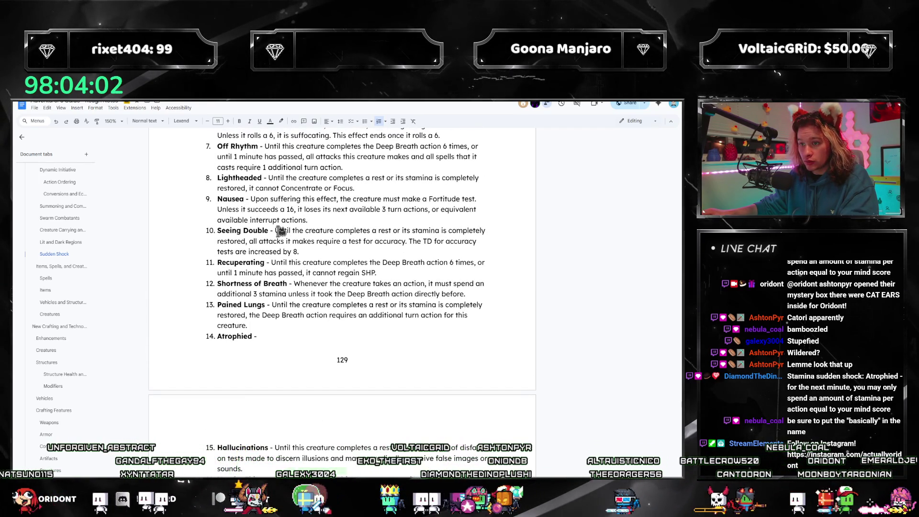
- Reuse the Seeing Double wording in Atrophied: stamina spent per action cannot exceed Resolve until rest or full stamina
{"action": "left_click_drag", "start_coordinate": [276, 231], "coordinate": [256, 245]}
{"action": "key", "text": "ctrl+c"}
{"action": "left_click", "coordinate": [259, 337]}
{"action": "key", "text": "ctrl+v"}
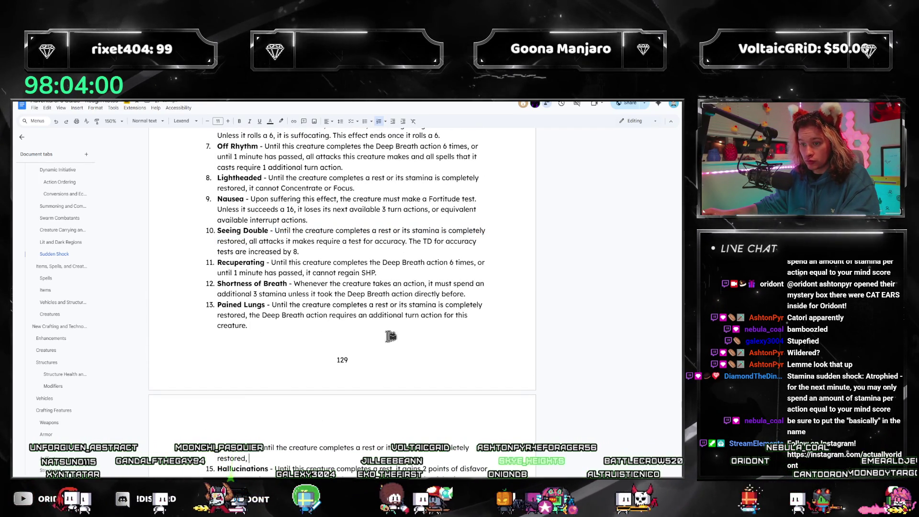
{"action": "type", "text": "it cannot"}
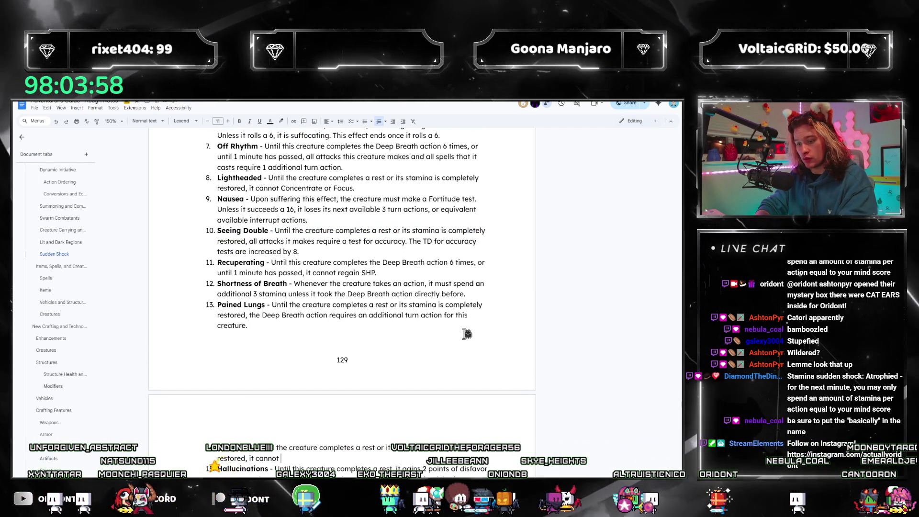
{"action": "type", "text": " spend"}
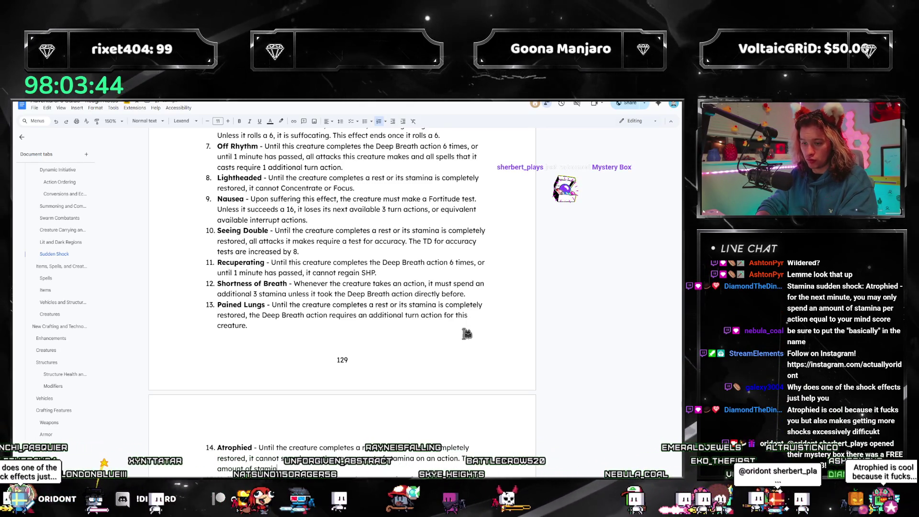
{"action": "key", "text": "BackSpace"}
{"action": "key", "text": "BackSpace"}
{"action": "key", "text": "BackSpace"}
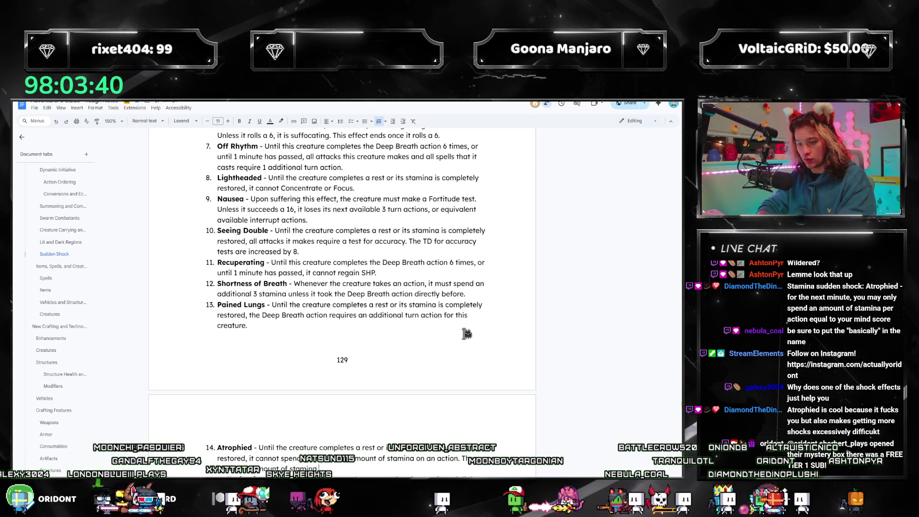
{"action": "type", "text": "that can be spent i"}
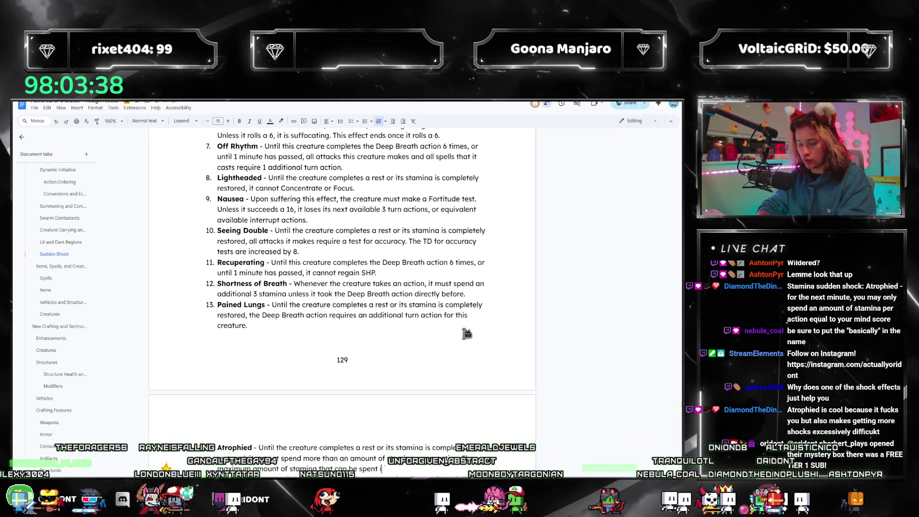
{"action": "type", "text": "this way"}
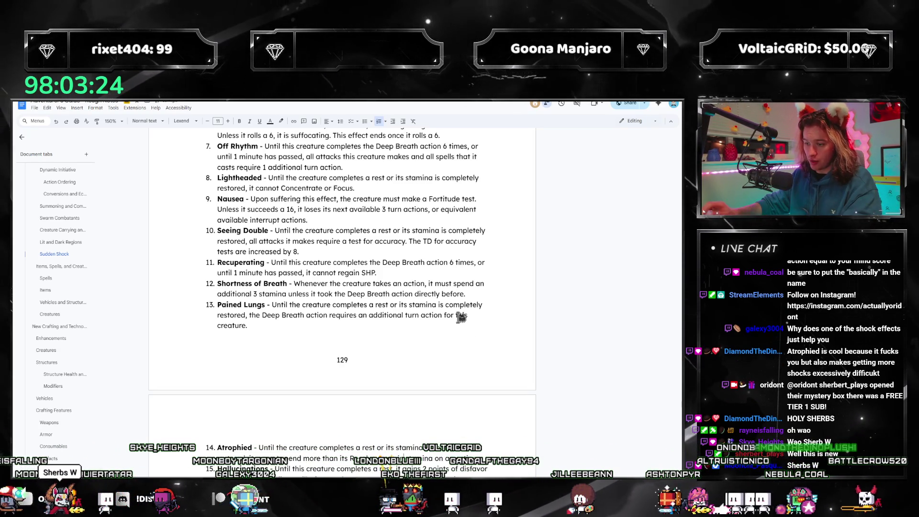
{"action": "scroll", "coordinate": [460, 317], "scroll_direction": "down", "scroll_amount": 1}
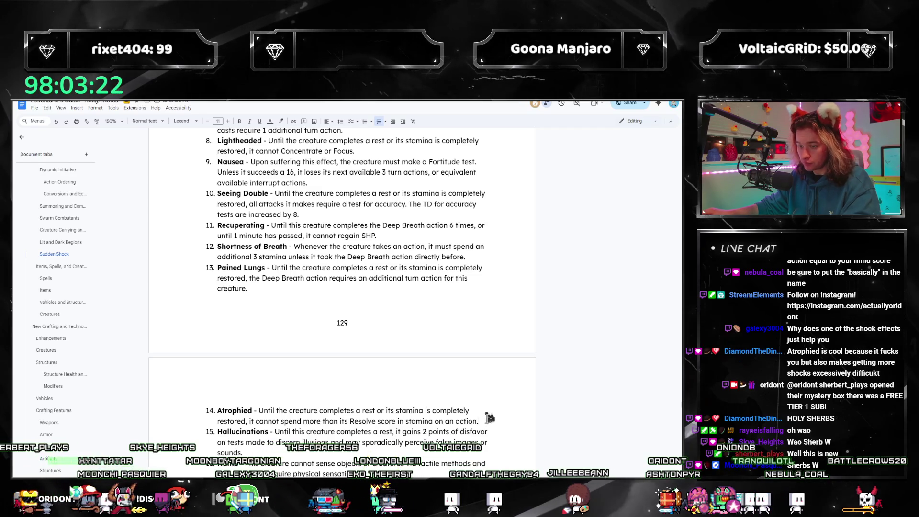
{"action": "left_click_drag", "start_coordinate": [381, 421], "coordinate": [221, 406]}
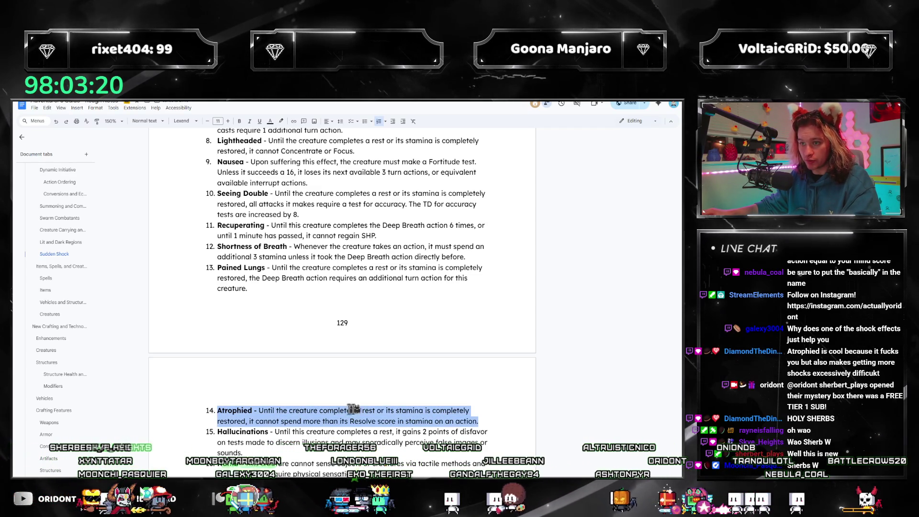
- Cut Atrophied from position 14 and paste it in after Nausea as item 10
{"action": "key", "text": "BackSpace"}
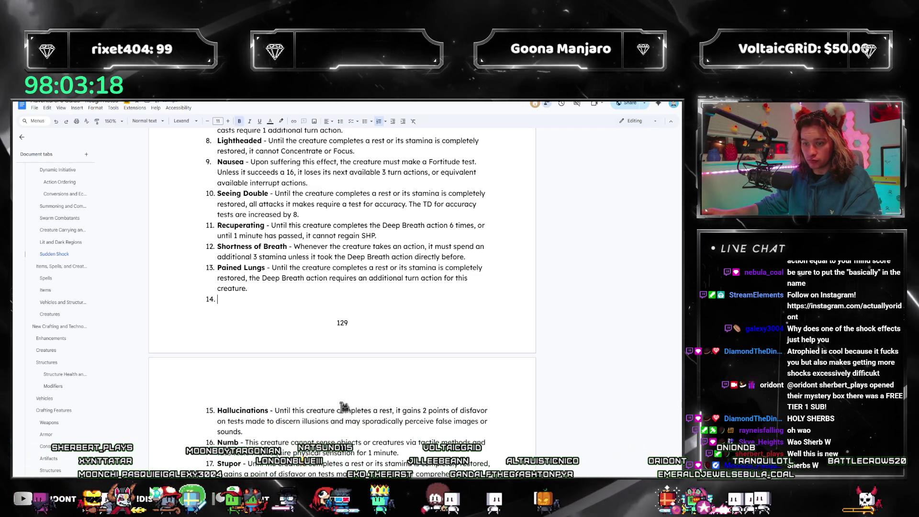
{"action": "key", "text": "BackSpace"}
{"action": "key", "text": "BackSpace"}
{"action": "scroll", "coordinate": [399, 236], "scroll_direction": "up", "scroll_amount": 1}
{"action": "left_click", "coordinate": [372, 221]}
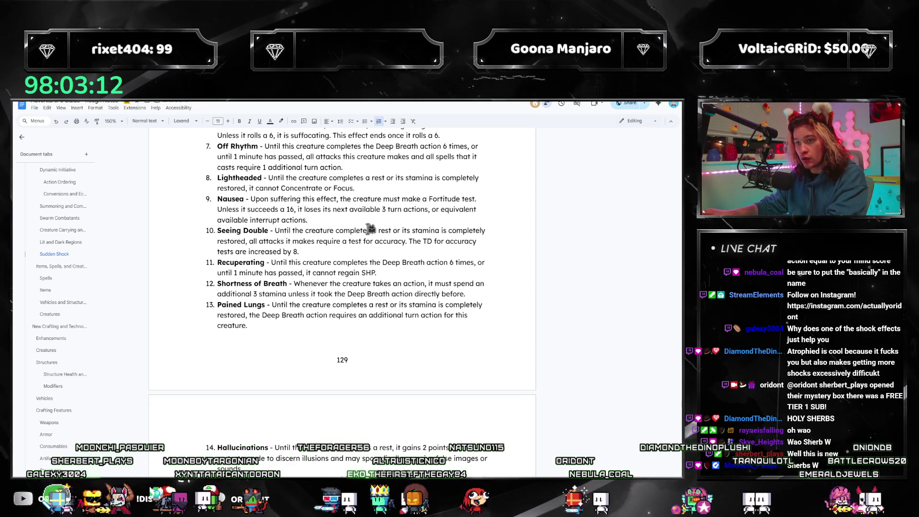
{"action": "key", "text": "Return"}
{"action": "key", "text": "ctrl+v"}
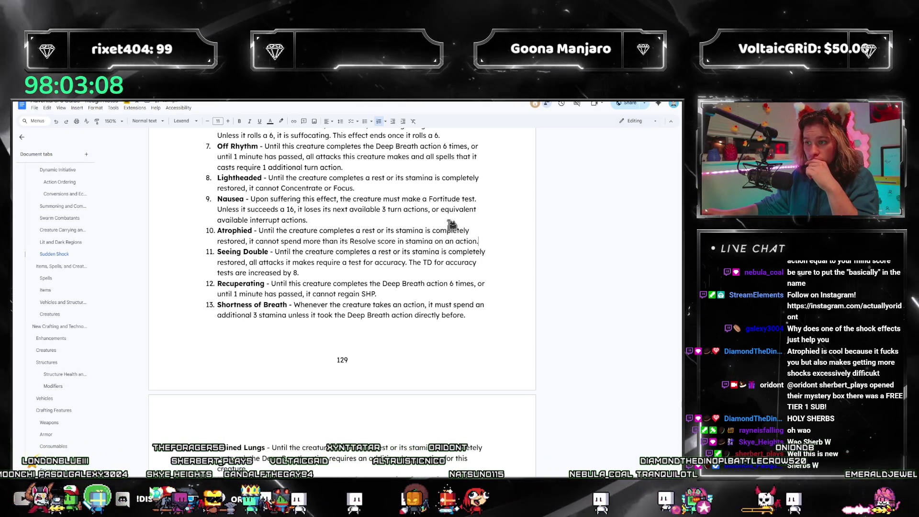
- Move Atrophied up one more place to item 9, right after Lightheaded
{"action": "triple_click", "coordinate": [222, 231]}
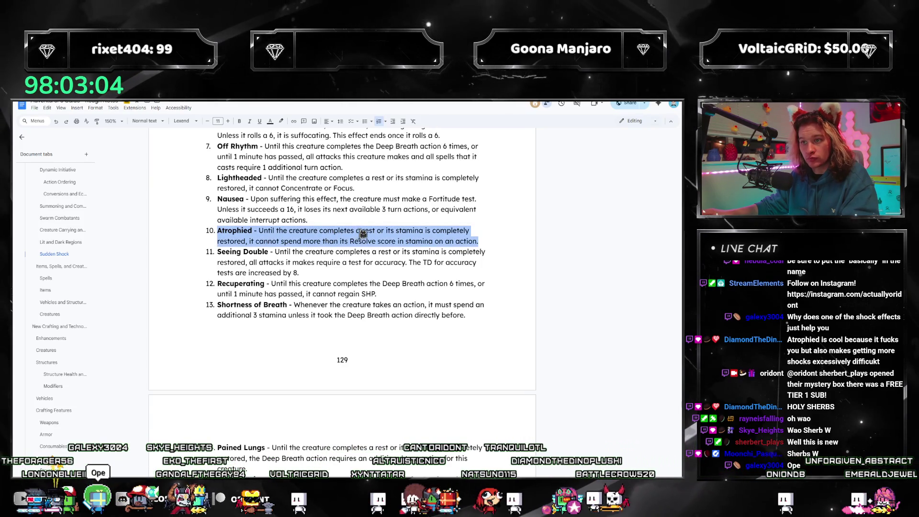
{"action": "key", "text": "ctrl+x"}
{"action": "key", "text": "BackSpace"}
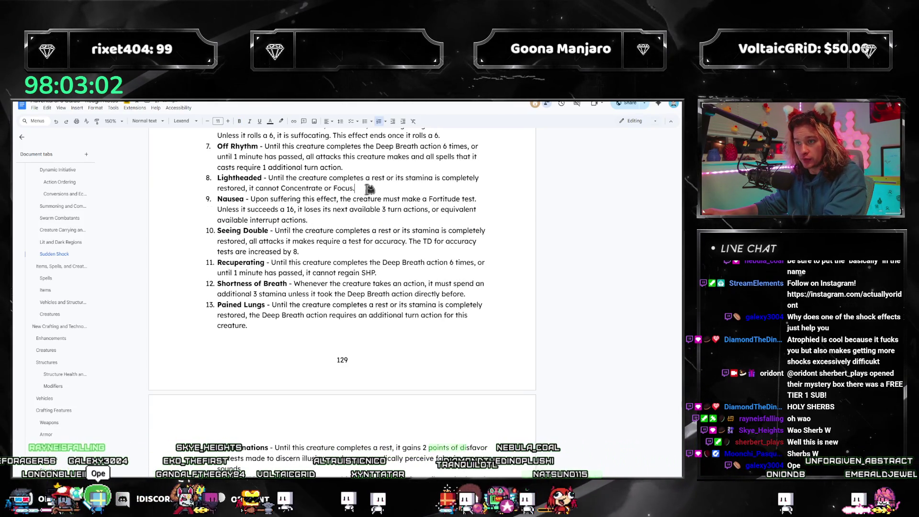
{"action": "key", "text": "Return"}
{"action": "key", "text": "ctrl+v"}
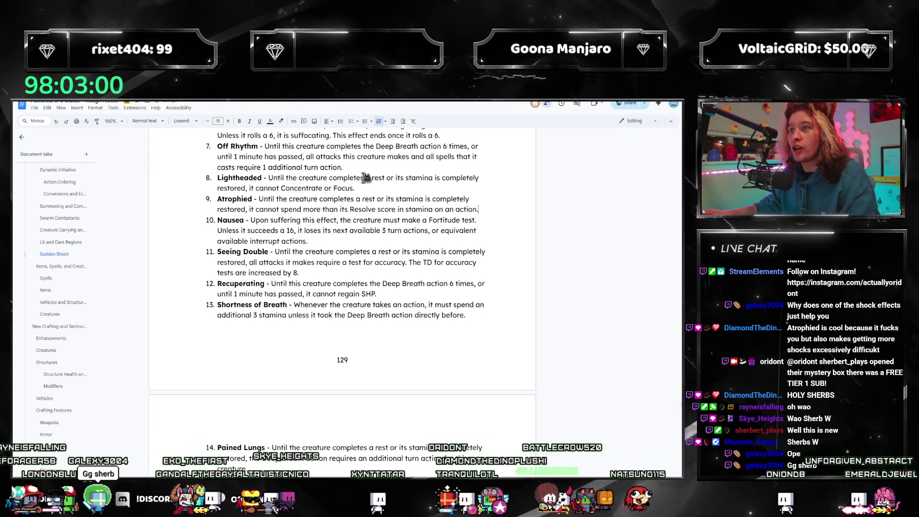
{"action": "scroll", "coordinate": [367, 178], "scroll_direction": "down", "scroll_amount": 3}
{"action": "scroll", "coordinate": [374, 238], "scroll_direction": "down", "scroll_amount": 3}
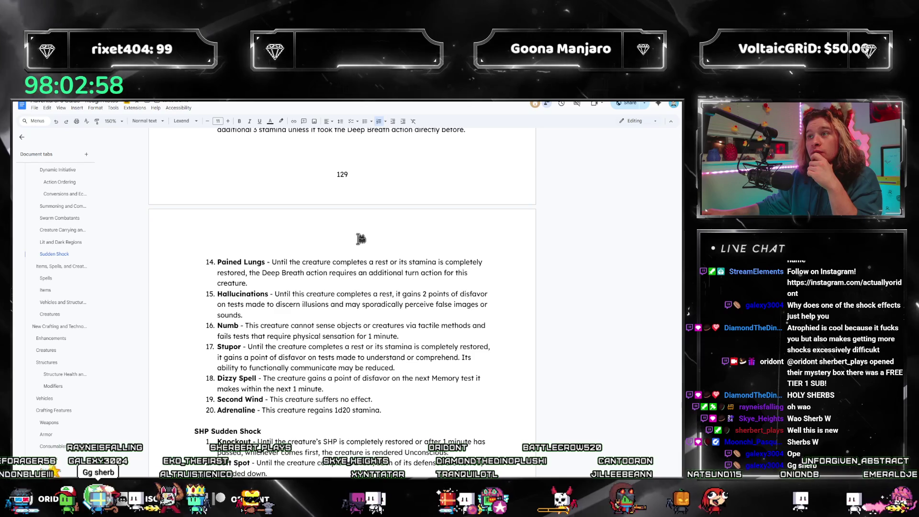
{"action": "scroll", "coordinate": [371, 261], "scroll_direction": "down", "scroll_amount": 3}
{"action": "scroll", "coordinate": [372, 260], "scroll_direction": "down", "scroll_amount": 5}
{"action": "scroll", "coordinate": [380, 256], "scroll_direction": "down", "scroll_amount": 5}
{"action": "scroll", "coordinate": [388, 252], "scroll_direction": "down", "scroll_amount": 1}
{"action": "scroll", "coordinate": [392, 250], "scroll_direction": "down", "scroll_amount": 4}
{"action": "scroll", "coordinate": [393, 249], "scroll_direction": "up", "scroll_amount": 3}
{"action": "scroll", "coordinate": [393, 249], "scroll_direction": "up", "scroll_amount": 5}
{"action": "scroll", "coordinate": [393, 249], "scroll_direction": "up", "scroll_amount": 4}
{"action": "scroll", "coordinate": [392, 249], "scroll_direction": "up", "scroll_amount": 5}
{"action": "scroll", "coordinate": [392, 249], "scroll_direction": "up", "scroll_amount": 7}
{"action": "scroll", "coordinate": [382, 267], "scroll_direction": "up", "scroll_amount": 2}
{"action": "scroll", "coordinate": [382, 267], "scroll_direction": "down", "scroll_amount": 2}
{"action": "scroll", "coordinate": [376, 278], "scroll_direction": "down", "scroll_amount": 7}
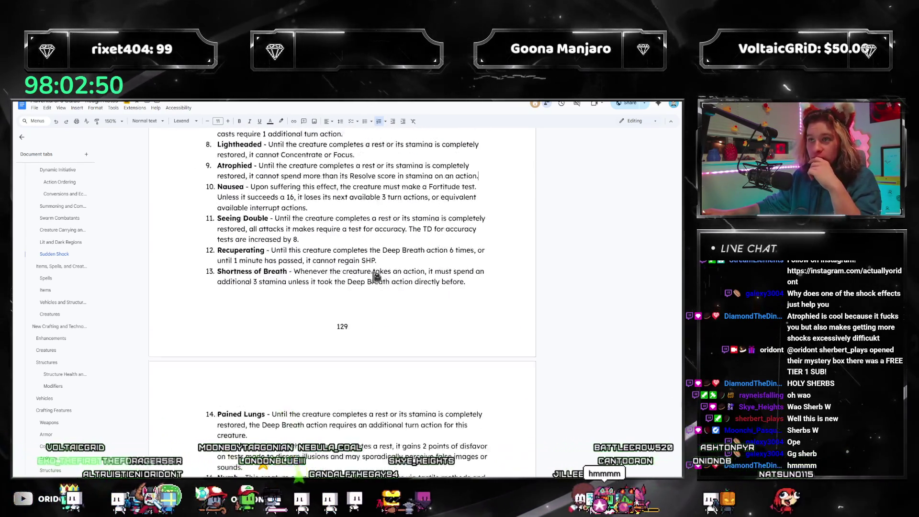
{"action": "scroll", "coordinate": [375, 277], "scroll_direction": "down", "scroll_amount": 5}
{"action": "scroll", "coordinate": [375, 277], "scroll_direction": "up", "scroll_amount": 1}
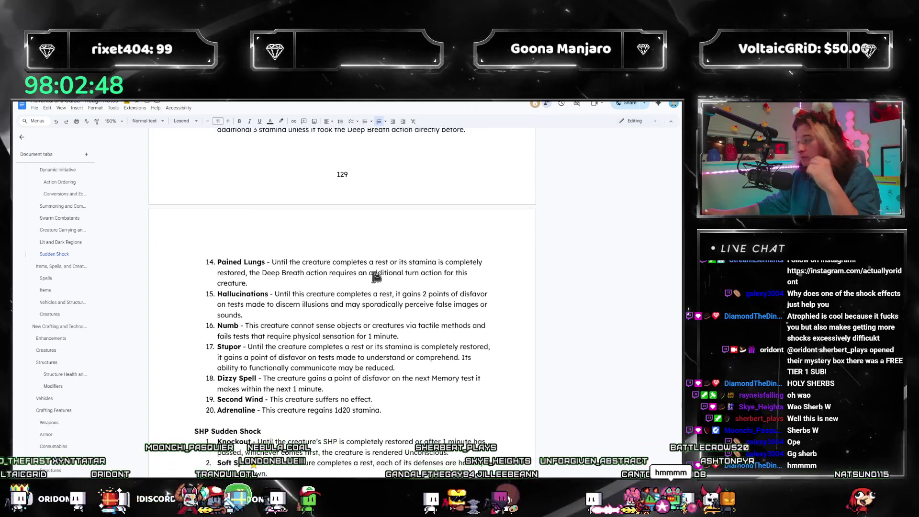
{"action": "scroll", "coordinate": [375, 277], "scroll_direction": "up", "scroll_amount": 1}
{"action": "scroll", "coordinate": [375, 277], "scroll_direction": "up", "scroll_amount": 8}
{"action": "scroll", "coordinate": [376, 278], "scroll_direction": "up", "scroll_amount": 3}
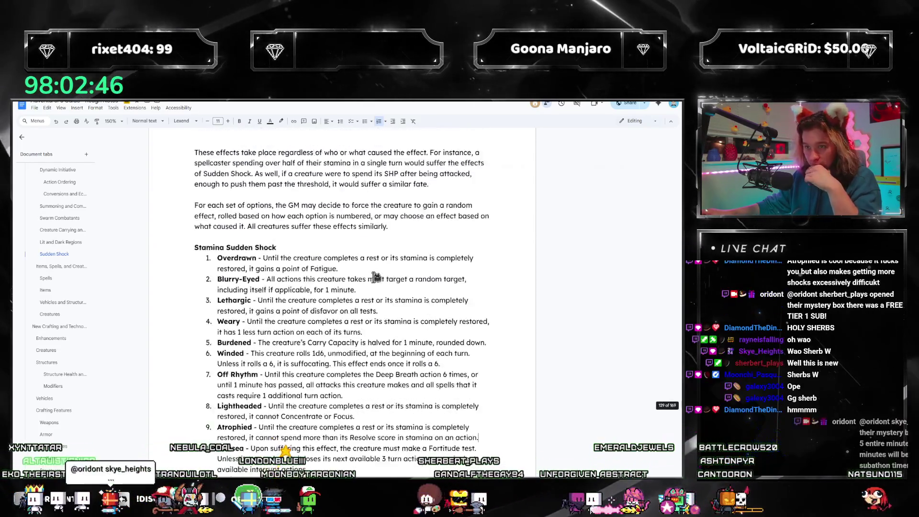
{"action": "scroll", "coordinate": [375, 276], "scroll_direction": "down", "scroll_amount": 5}
{"action": "scroll", "coordinate": [376, 277], "scroll_direction": "down", "scroll_amount": 2}
{"action": "scroll", "coordinate": [376, 277], "scroll_direction": "down", "scroll_amount": 3}
{"action": "scroll", "coordinate": [376, 277], "scroll_direction": "down", "scroll_amount": 2}
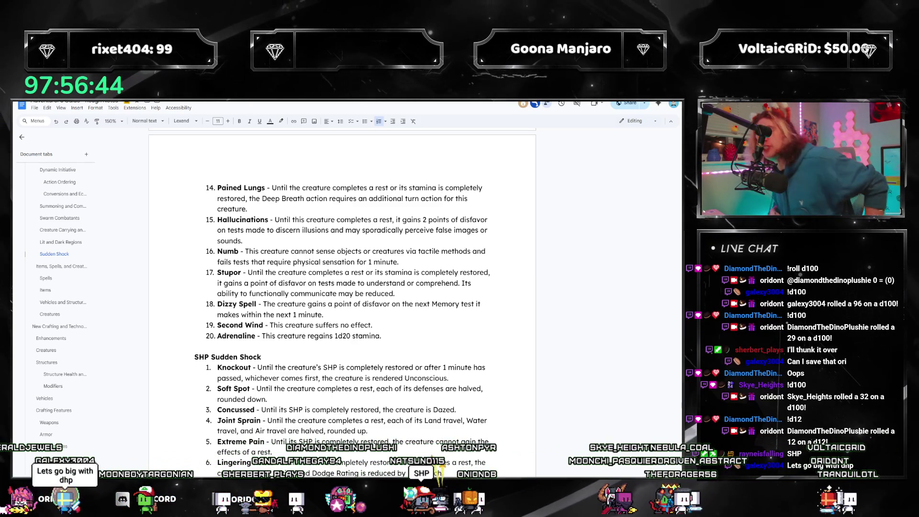
{"action": "scroll", "coordinate": [293, 240], "scroll_direction": "down", "scroll_amount": 2}
{"action": "scroll", "coordinate": [280, 242], "scroll_direction": "down", "scroll_amount": 2}
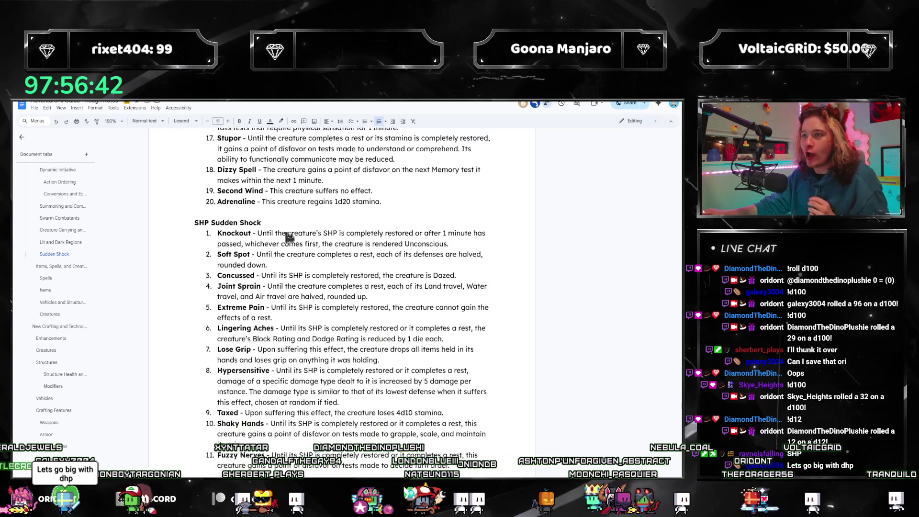
{"action": "scroll", "coordinate": [279, 242], "scroll_direction": "down", "scroll_amount": 1}
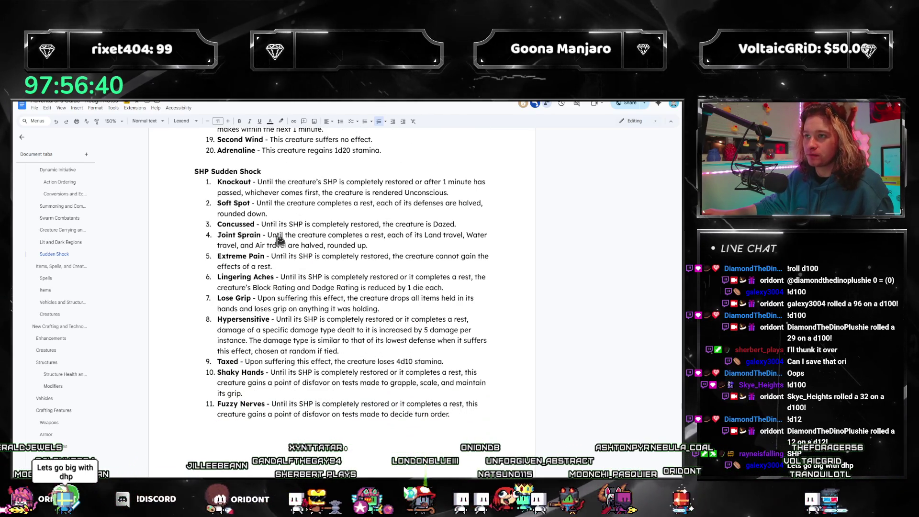
{"action": "scroll", "coordinate": [279, 236], "scroll_direction": "down", "scroll_amount": 2}
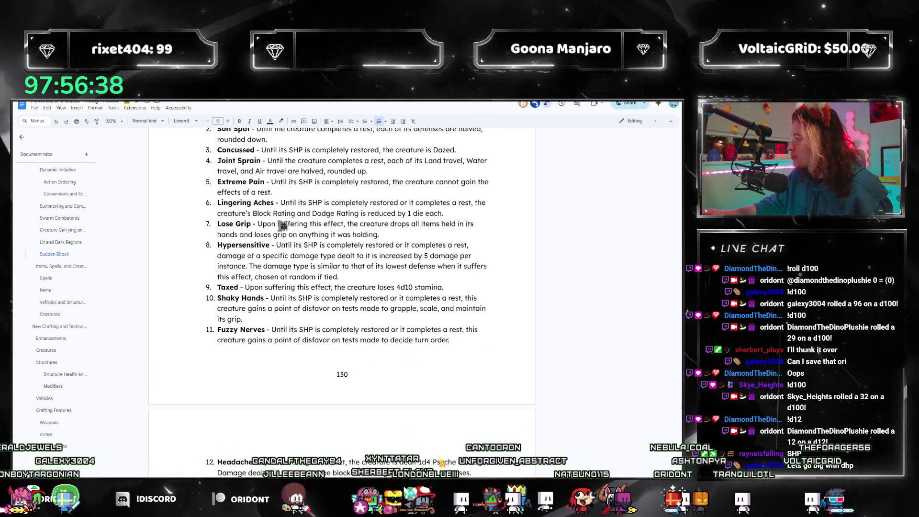
{"action": "scroll", "coordinate": [283, 252], "scroll_direction": "down", "scroll_amount": 2}
{"action": "scroll", "coordinate": [297, 264], "scroll_direction": "up", "scroll_amount": 1}
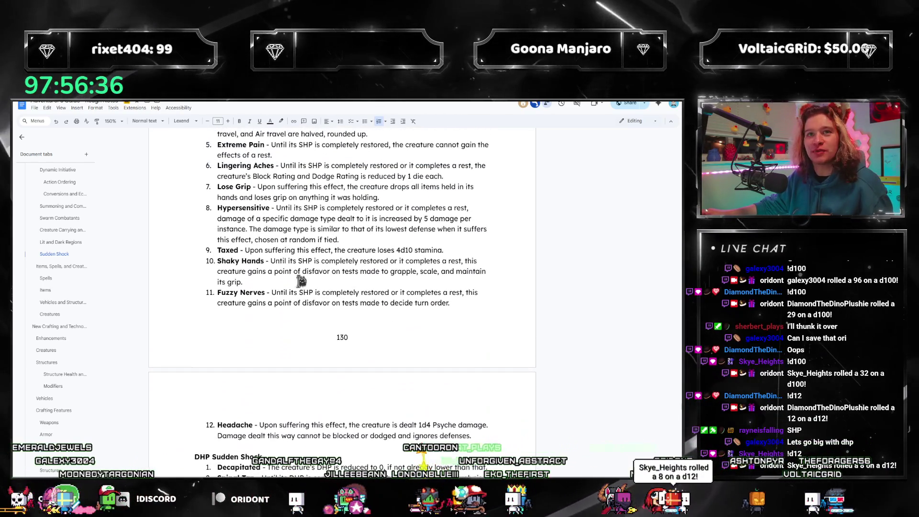
{"action": "scroll", "coordinate": [302, 296], "scroll_direction": "up", "scroll_amount": 3}
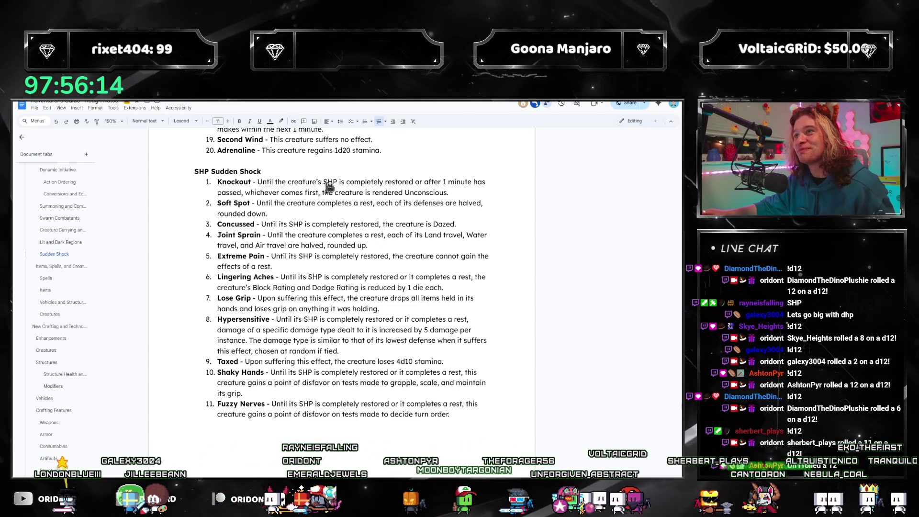
{"action": "scroll", "coordinate": [303, 211], "scroll_direction": "down", "scroll_amount": 5}
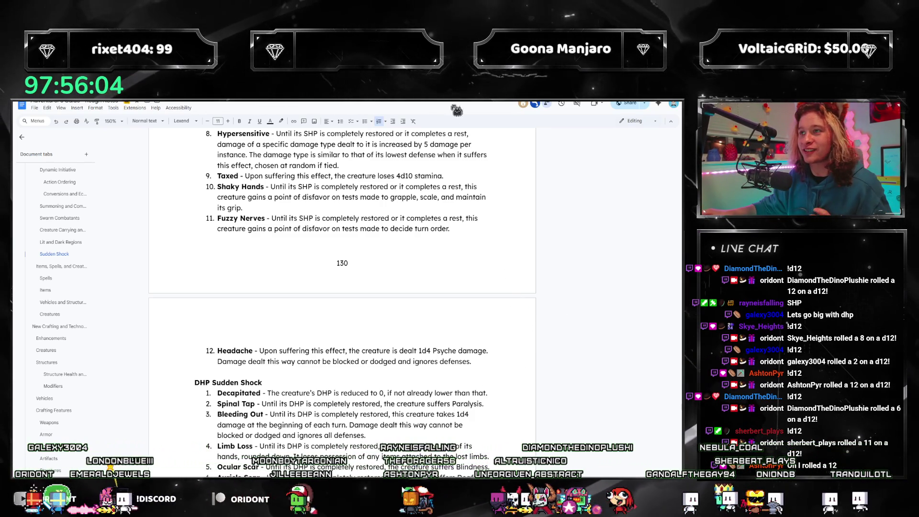
{"action": "scroll", "coordinate": [329, 246], "scroll_direction": "up", "scroll_amount": 3}
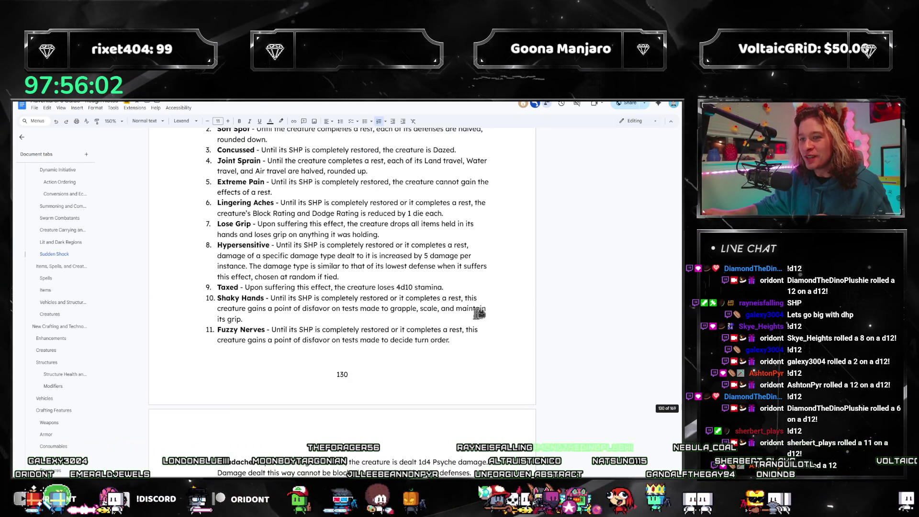
{"action": "scroll", "coordinate": [412, 290], "scroll_direction": "up", "scroll_amount": 1}
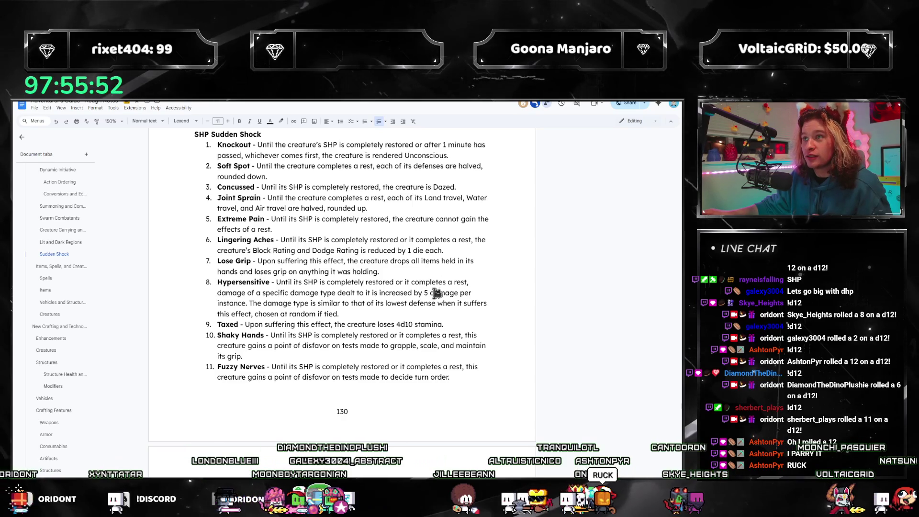
{"action": "scroll", "coordinate": [362, 238], "scroll_direction": "down", "scroll_amount": 3}
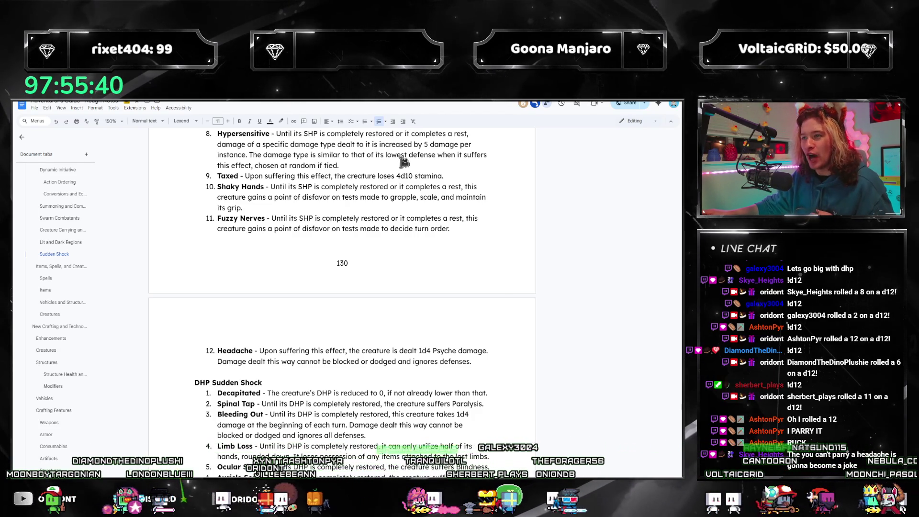
{"action": "scroll", "coordinate": [378, 197], "scroll_direction": "up", "scroll_amount": 2}
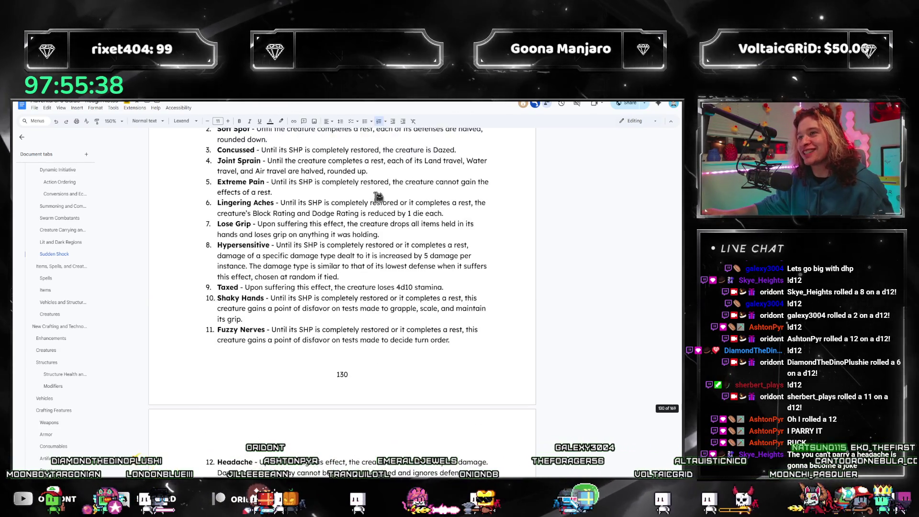
{"action": "scroll", "coordinate": [379, 197], "scroll_direction": "up", "scroll_amount": 2}
{"action": "scroll", "coordinate": [402, 219], "scroll_direction": "up", "scroll_amount": 3}
{"action": "scroll", "coordinate": [400, 219], "scroll_direction": "down", "scroll_amount": 3}
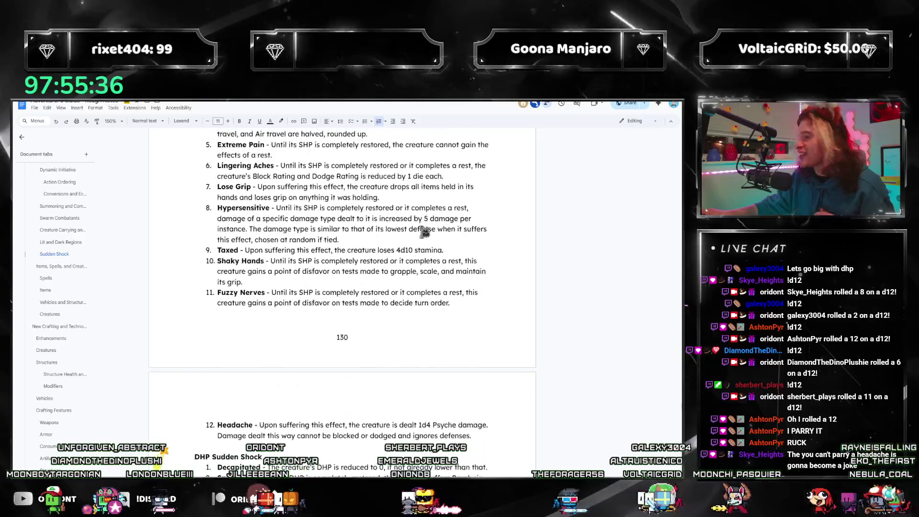
{"action": "scroll", "coordinate": [422, 261], "scroll_direction": "down", "scroll_amount": 3}
{"action": "scroll", "coordinate": [421, 281], "scroll_direction": "down", "scroll_amount": 2}
{"action": "scroll", "coordinate": [405, 275], "scroll_direction": "up", "scroll_amount": 2}
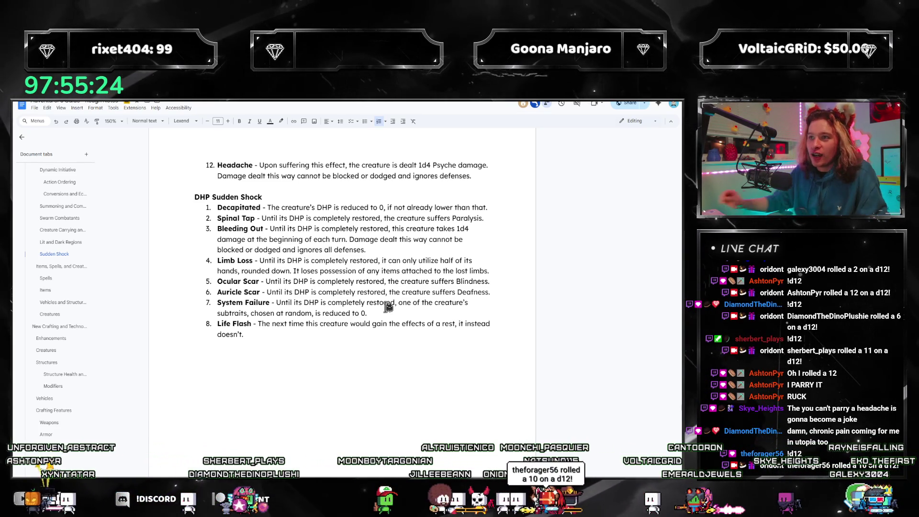
{"action": "scroll", "coordinate": [374, 262], "scroll_direction": "up", "scroll_amount": 1}
{"action": "scroll", "coordinate": [363, 261], "scroll_direction": "up", "scroll_amount": 3}
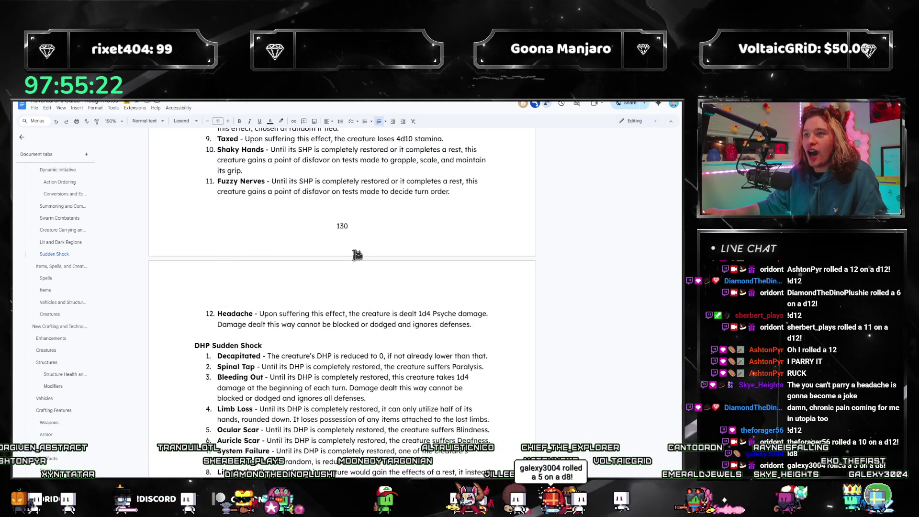
{"action": "scroll", "coordinate": [355, 260], "scroll_direction": "up", "scroll_amount": 3}
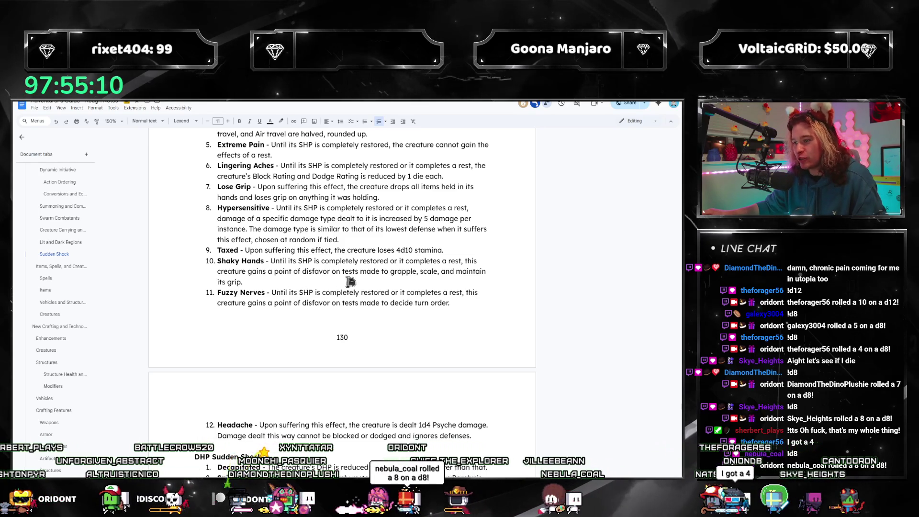
{"action": "scroll", "coordinate": [351, 283], "scroll_direction": "down", "scroll_amount": 3}
{"action": "scroll", "coordinate": [350, 277], "scroll_direction": "down", "scroll_amount": 2}
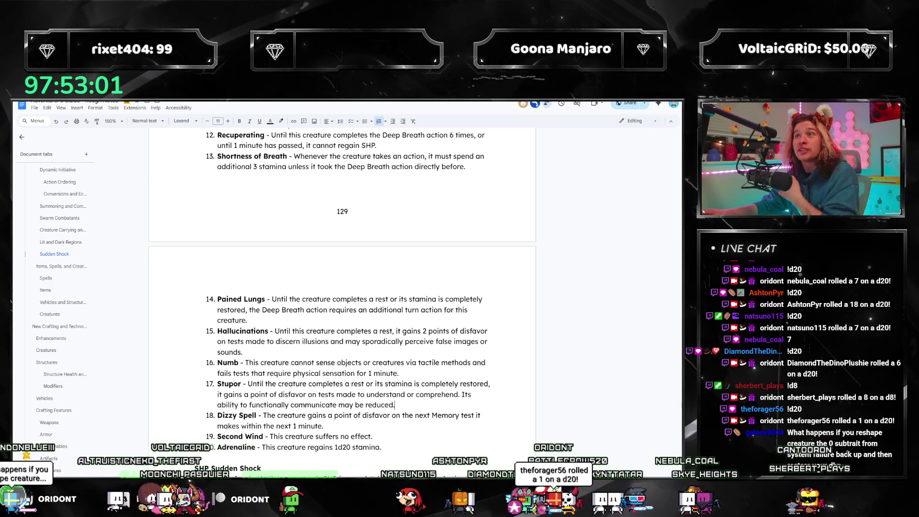
{"action": "scroll", "coordinate": [406, 316], "scroll_direction": "down", "scroll_amount": 4}
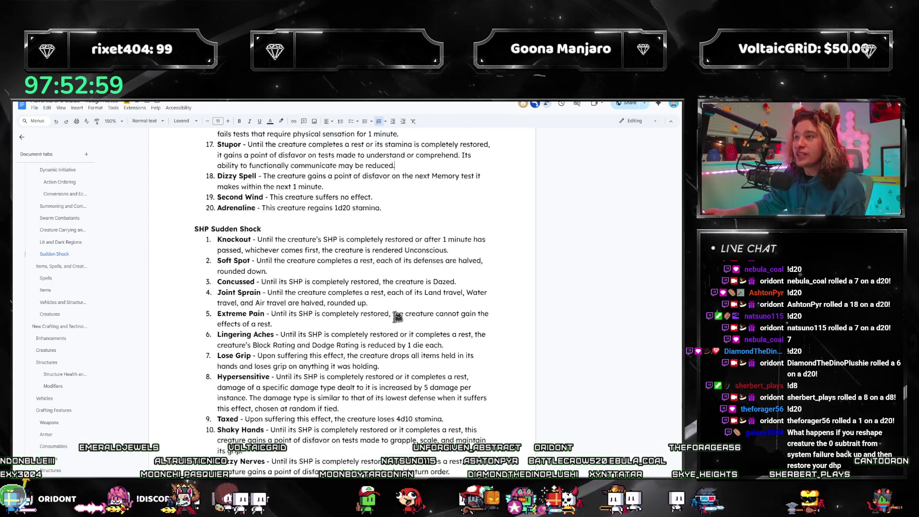
{"action": "scroll", "coordinate": [388, 319], "scroll_direction": "down", "scroll_amount": 4}
{"action": "scroll", "coordinate": [373, 323], "scroll_direction": "down", "scroll_amount": 3}
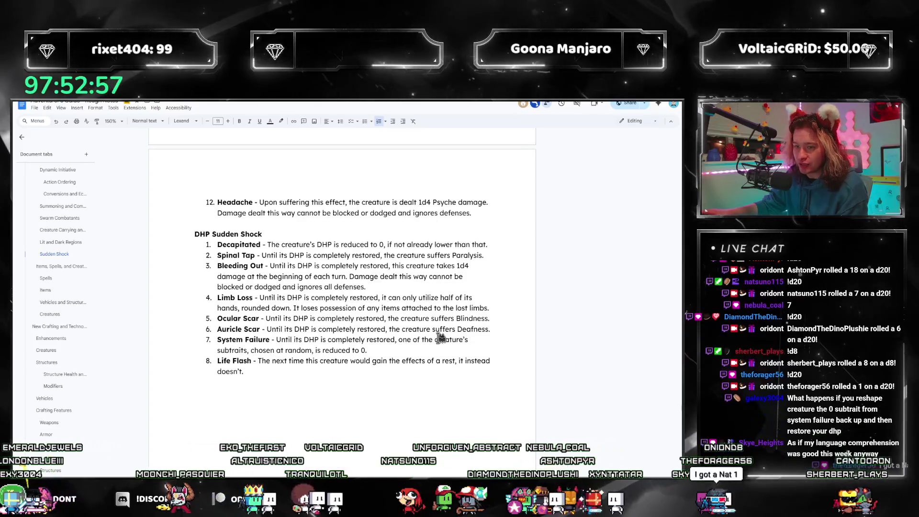
{"action": "scroll", "coordinate": [373, 309], "scroll_direction": "up", "scroll_amount": 5}
{"action": "scroll", "coordinate": [395, 302], "scroll_direction": "up", "scroll_amount": 2}
{"action": "scroll", "coordinate": [391, 305], "scroll_direction": "up", "scroll_amount": 4}
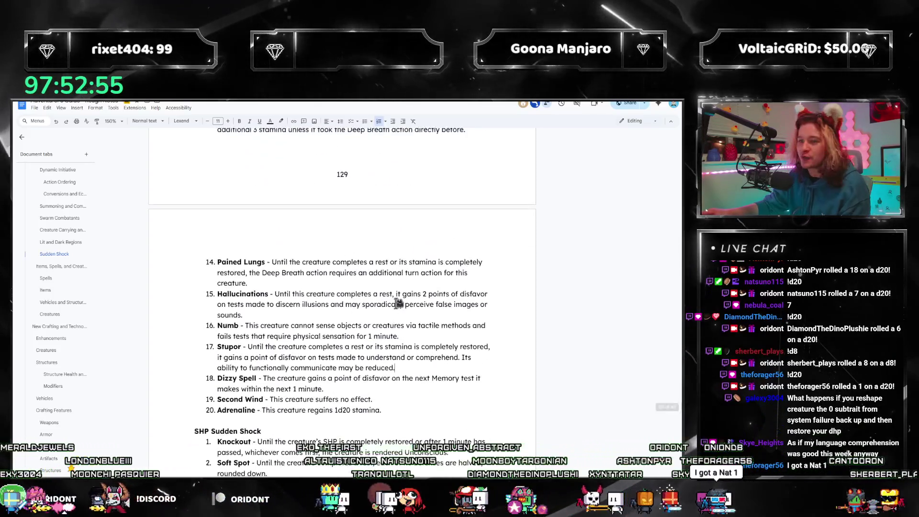
{"action": "scroll", "coordinate": [382, 315], "scroll_direction": "up", "scroll_amount": 1}
{"action": "scroll", "coordinate": [379, 316], "scroll_direction": "up", "scroll_amount": 1}
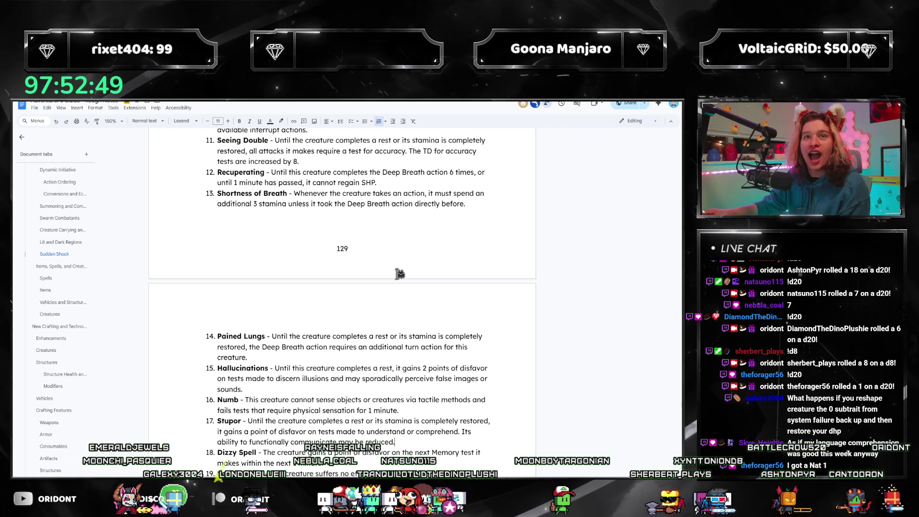
{"action": "scroll", "coordinate": [399, 274], "scroll_direction": "down", "scroll_amount": 6}
{"action": "scroll", "coordinate": [395, 273], "scroll_direction": "down", "scroll_amount": 4}
{"action": "scroll", "coordinate": [390, 274], "scroll_direction": "up", "scroll_amount": 9}
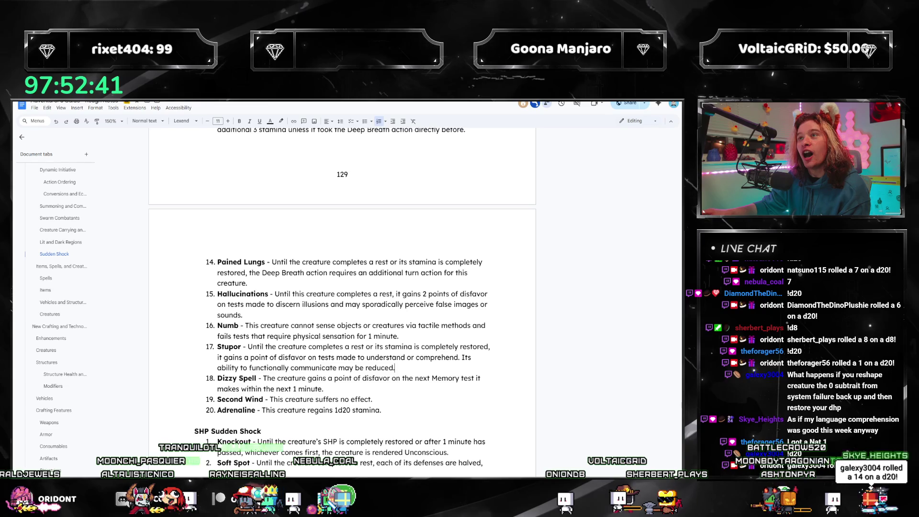
{"action": "scroll", "coordinate": [396, 330], "scroll_direction": "up", "scroll_amount": 3}
{"action": "scroll", "coordinate": [375, 329], "scroll_direction": "up", "scroll_amount": 1}
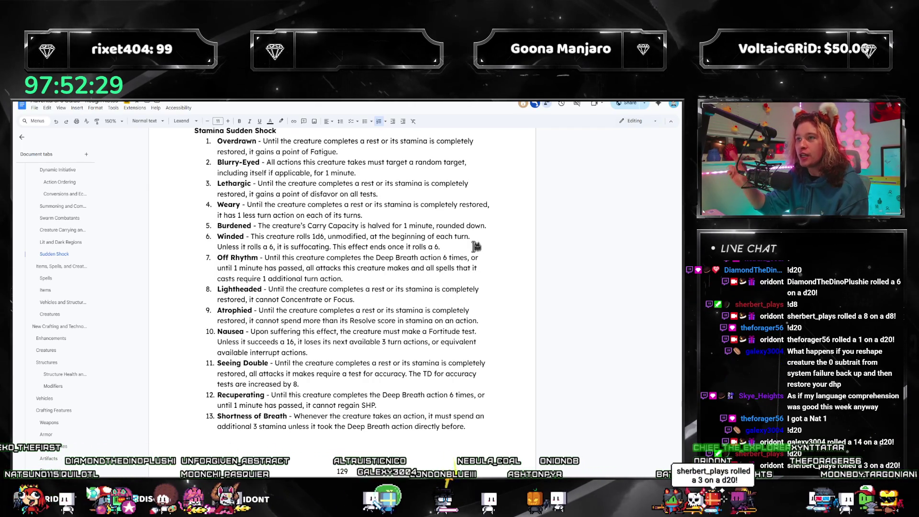
{"action": "scroll", "coordinate": [436, 237], "scroll_direction": "up", "scroll_amount": 1}
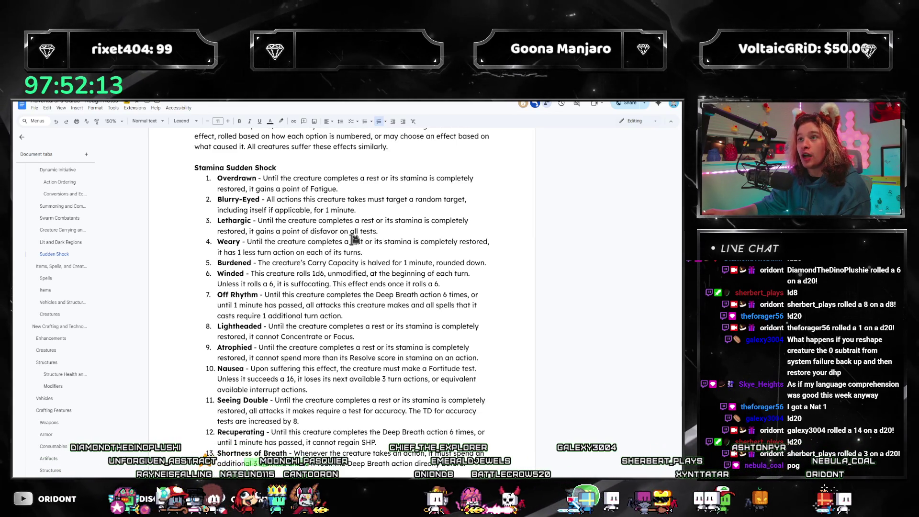
{"action": "scroll", "coordinate": [354, 240], "scroll_direction": "up", "scroll_amount": 1}
{"action": "scroll", "coordinate": [315, 259], "scroll_direction": "up", "scroll_amount": 1}
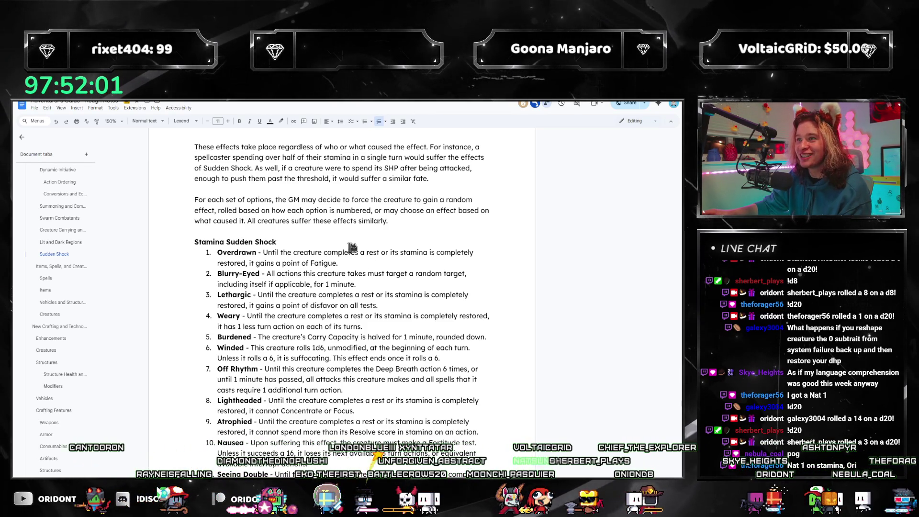
{"action": "scroll", "coordinate": [373, 246], "scroll_direction": "down", "scroll_amount": 3}
{"action": "scroll", "coordinate": [392, 334], "scroll_direction": "down", "scroll_amount": 2}
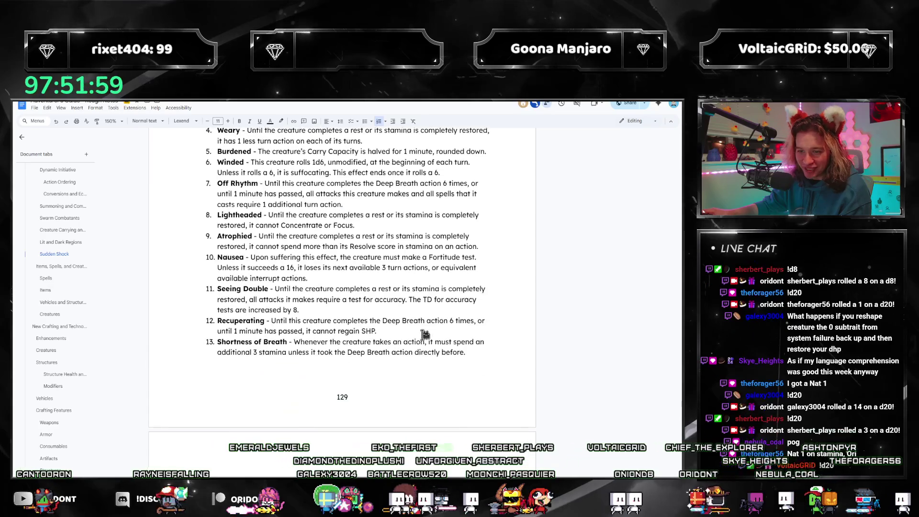
{"action": "scroll", "coordinate": [392, 334], "scroll_direction": "down", "scroll_amount": 2}
{"action": "scroll", "coordinate": [334, 417], "scroll_direction": "down", "scroll_amount": 1}
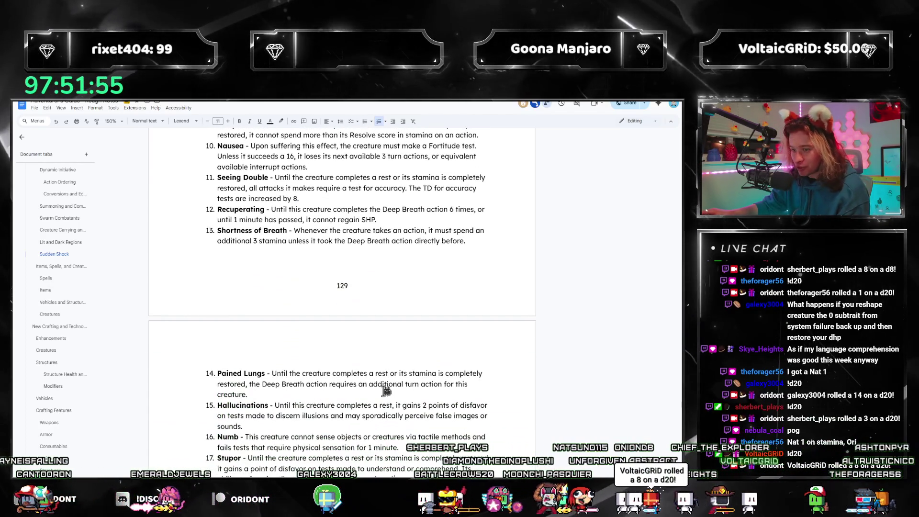
{"action": "scroll", "coordinate": [363, 395], "scroll_direction": "up", "scroll_amount": 2}
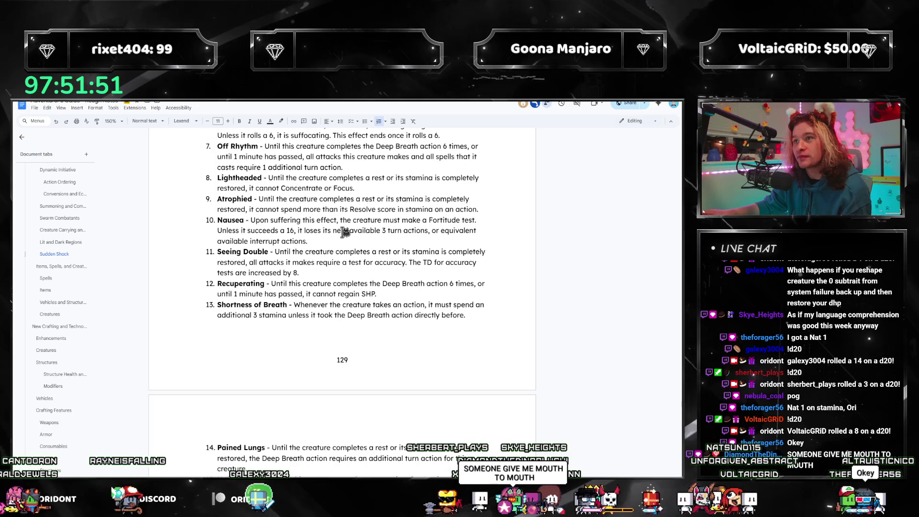
{"action": "scroll", "coordinate": [345, 232], "scroll_direction": "up", "scroll_amount": 2}
{"action": "scroll", "coordinate": [345, 236], "scroll_direction": "up", "scroll_amount": 2}
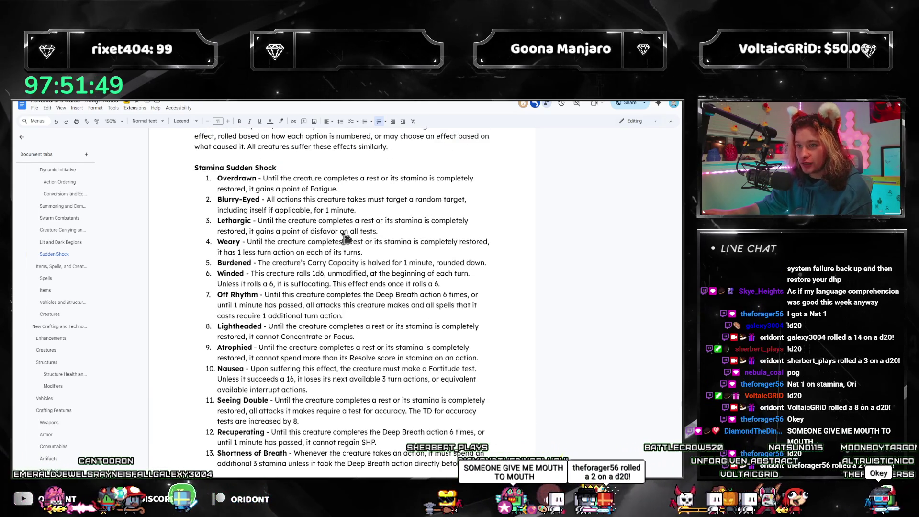
{"action": "scroll", "coordinate": [345, 239], "scroll_direction": "down", "scroll_amount": 2}
{"action": "scroll", "coordinate": [345, 239], "scroll_direction": "up", "scroll_amount": 2}
{"action": "scroll", "coordinate": [344, 248], "scroll_direction": "down", "scroll_amount": 2}
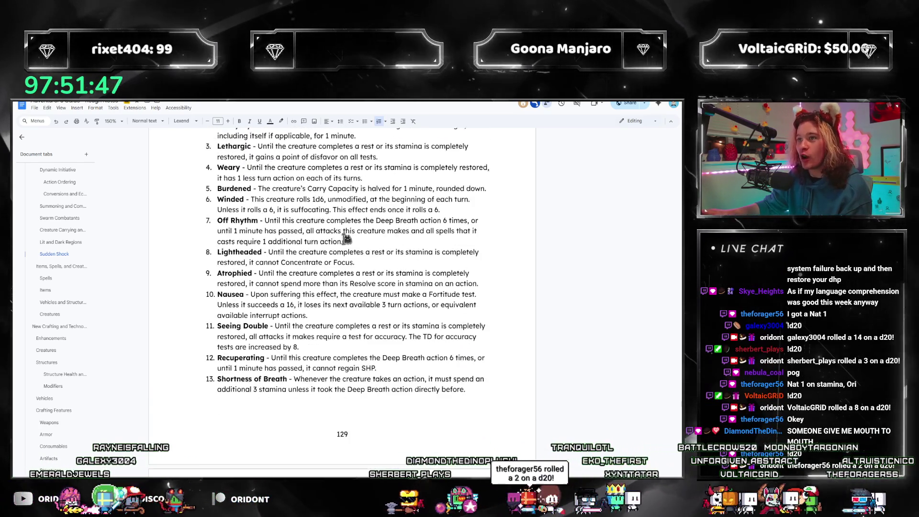
{"action": "scroll", "coordinate": [343, 255], "scroll_direction": "up", "scroll_amount": 1}
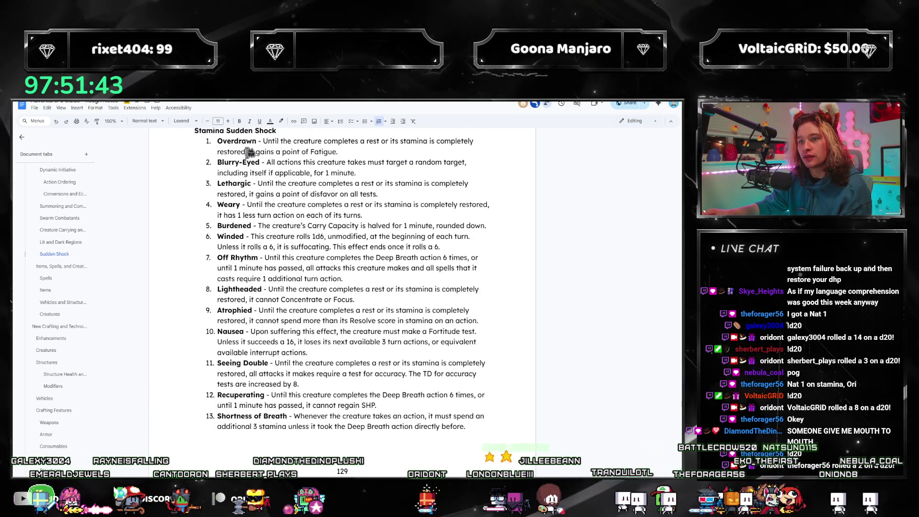
{"action": "left_click_drag", "start_coordinate": [246, 151], "coordinate": [405, 188]}
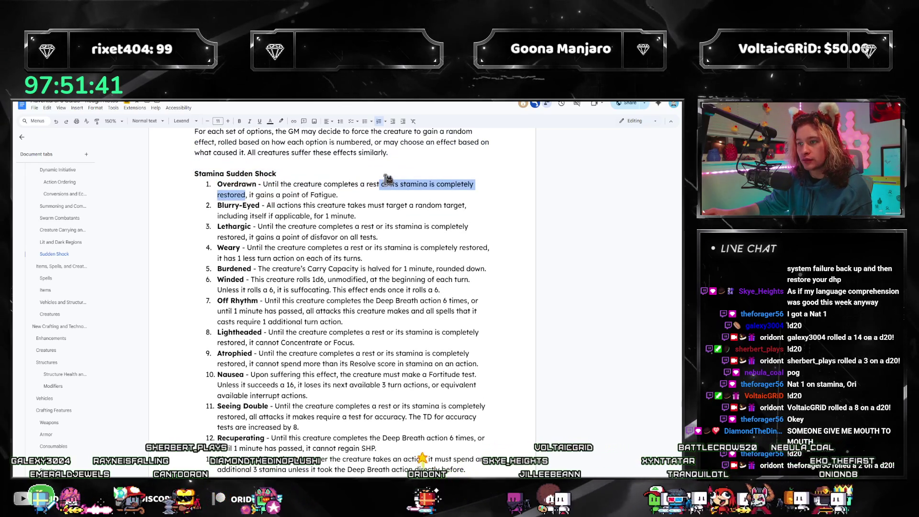
- Drop the stamina-restored condition so Overdrawn lasts only until the creature completes a rest
{"action": "key", "text": "BackSpace"}
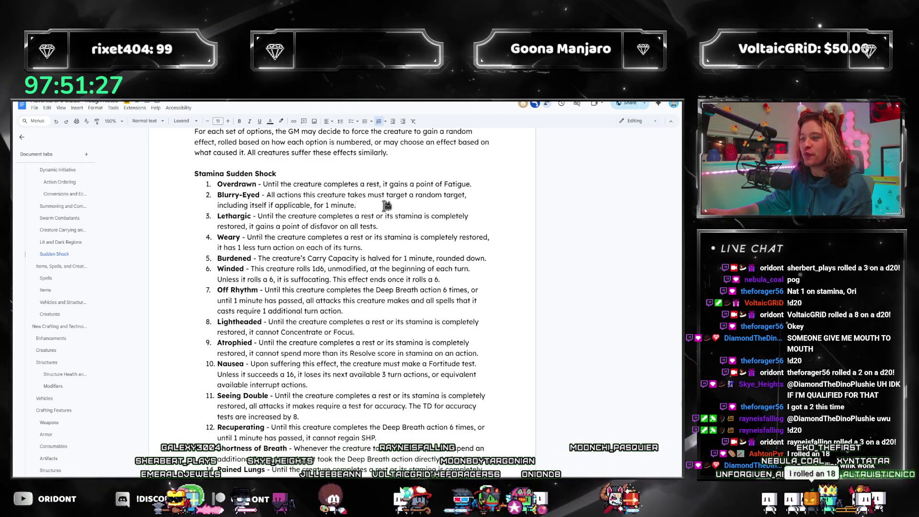
{"action": "scroll", "coordinate": [373, 231], "scroll_direction": "down", "scroll_amount": 1}
{"action": "scroll", "coordinate": [365, 249], "scroll_direction": "down", "scroll_amount": 1}
{"action": "scroll", "coordinate": [352, 258], "scroll_direction": "down", "scroll_amount": 1}
{"action": "scroll", "coordinate": [346, 263], "scroll_direction": "up", "scroll_amount": 2}
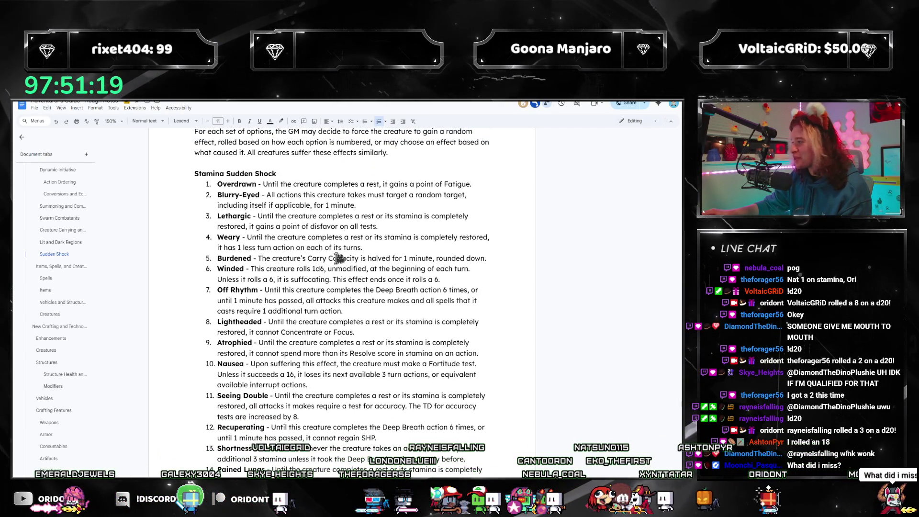
{"action": "left_click", "coordinate": [399, 227]}
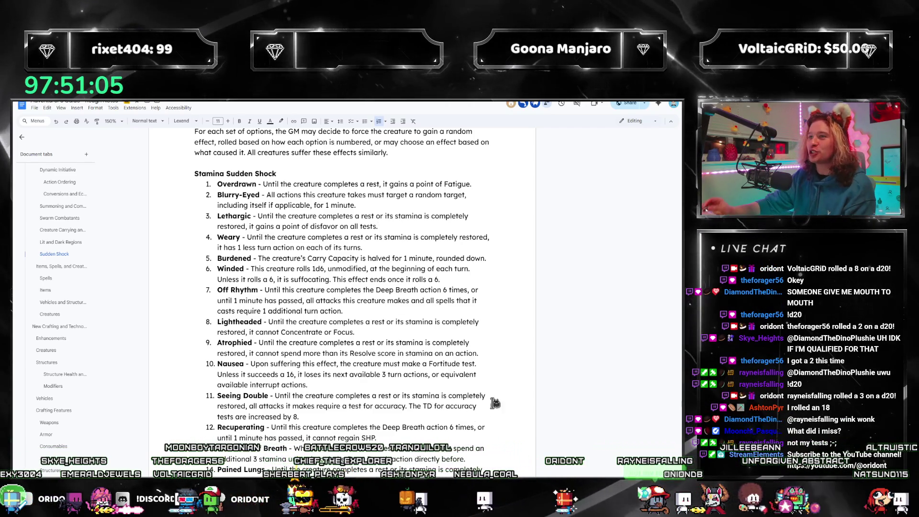
{"action": "scroll", "coordinate": [568, 390], "scroll_direction": "down", "scroll_amount": 3}
{"action": "scroll", "coordinate": [569, 390], "scroll_direction": "down", "scroll_amount": 4}
{"action": "scroll", "coordinate": [548, 296], "scroll_direction": "down", "scroll_amount": 2}
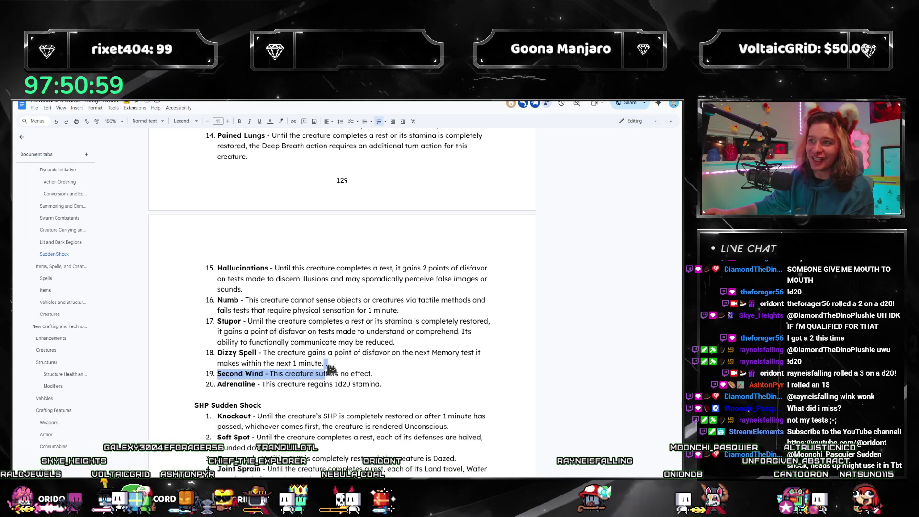
{"action": "scroll", "coordinate": [344, 367], "scroll_direction": "up", "scroll_amount": 2}
{"action": "scroll", "coordinate": [343, 366], "scroll_direction": "up", "scroll_amount": 2}
{"action": "scroll", "coordinate": [345, 367], "scroll_direction": "down", "scroll_amount": 8}
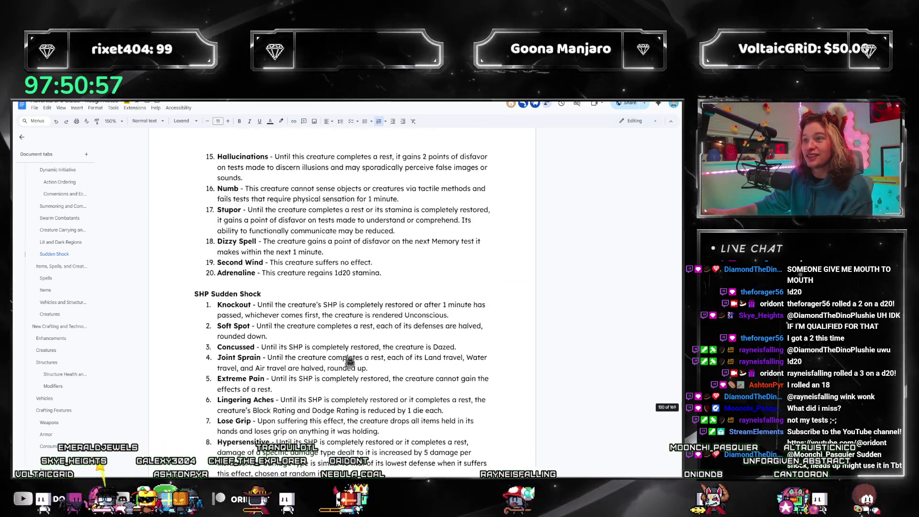
{"action": "scroll", "coordinate": [349, 368], "scroll_direction": "down", "scroll_amount": 4}
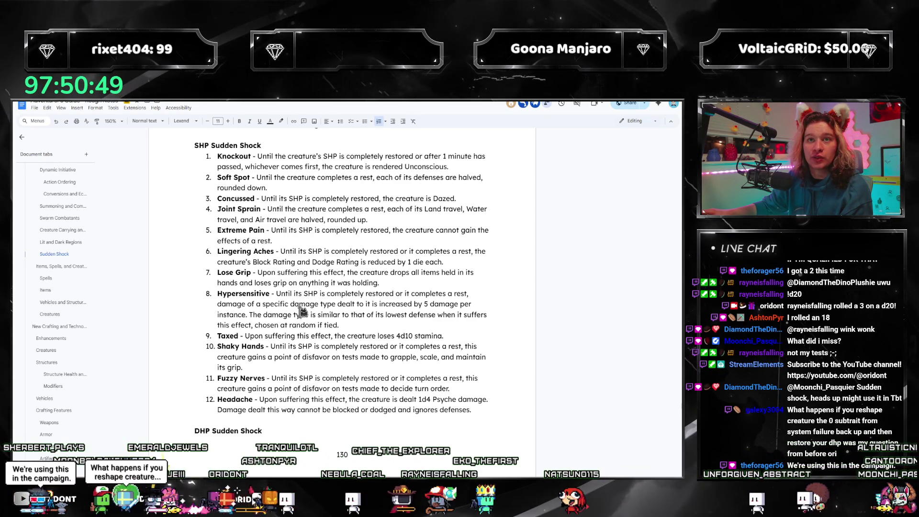
{"action": "scroll", "coordinate": [305, 323], "scroll_direction": "down", "scroll_amount": 2}
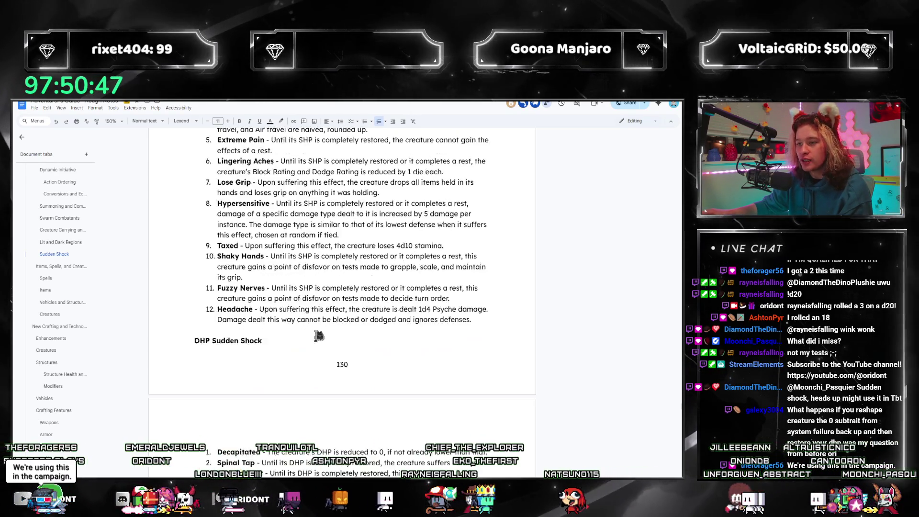
{"action": "scroll", "coordinate": [314, 349], "scroll_direction": "down", "scroll_amount": 1}
{"action": "scroll", "coordinate": [313, 350], "scroll_direction": "up", "scroll_amount": 3}
{"action": "scroll", "coordinate": [315, 349], "scroll_direction": "down", "scroll_amount": 2}
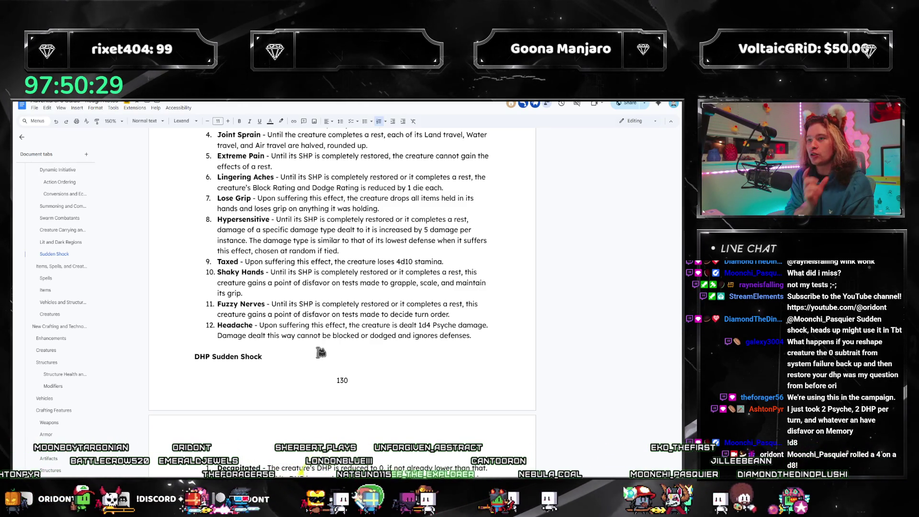
{"action": "scroll", "coordinate": [320, 352], "scroll_direction": "down", "scroll_amount": 3}
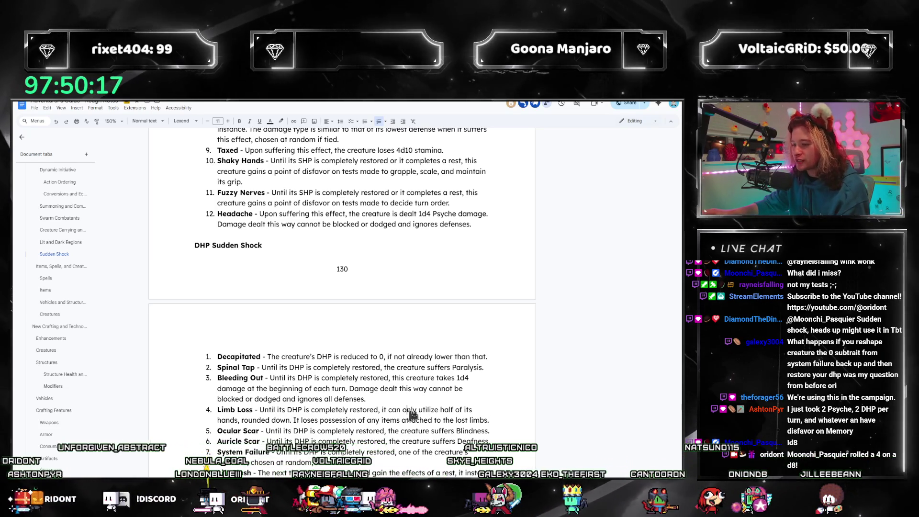
{"action": "scroll", "coordinate": [437, 359], "scroll_direction": "up", "scroll_amount": 2}
{"action": "scroll", "coordinate": [435, 341], "scroll_direction": "up", "scroll_amount": 3}
{"action": "scroll", "coordinate": [410, 284], "scroll_direction": "up", "scroll_amount": 3}
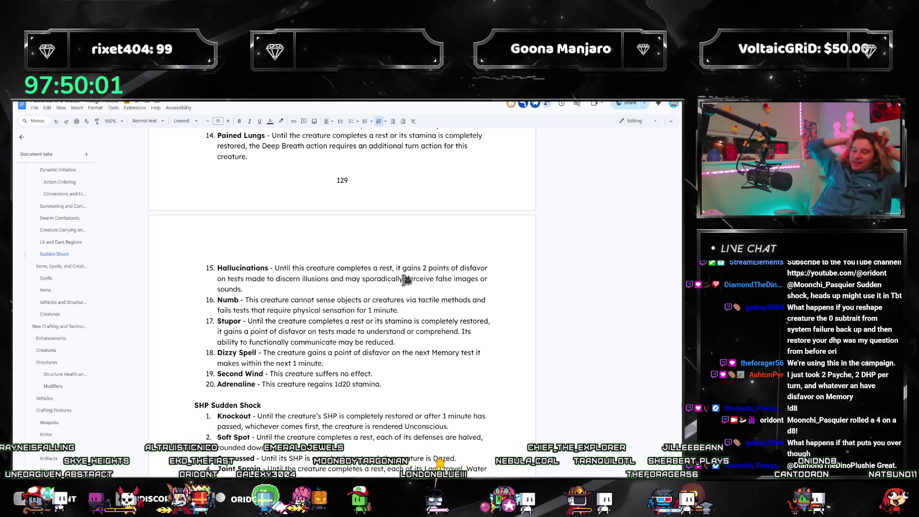
{"action": "scroll", "coordinate": [406, 280], "scroll_direction": "down", "scroll_amount": 3}
{"action": "scroll", "coordinate": [410, 237], "scroll_direction": "down", "scroll_amount": 4}
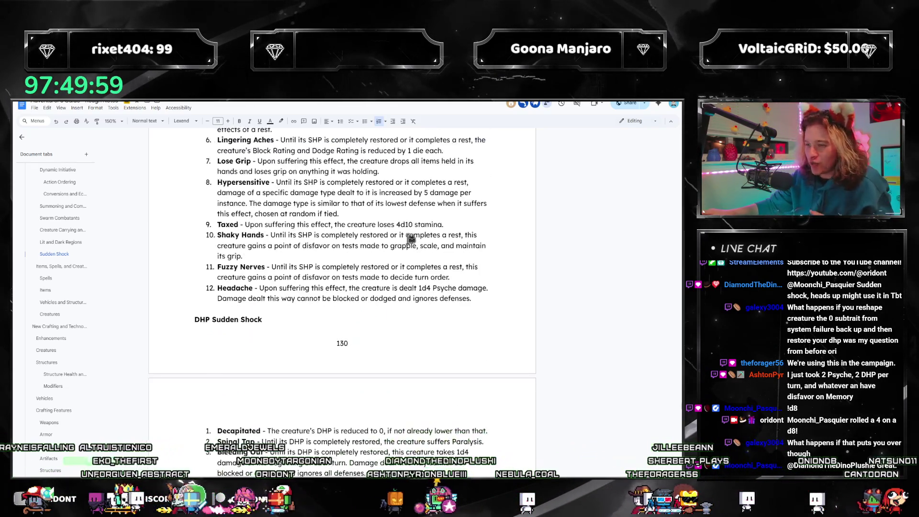
{"action": "scroll", "coordinate": [416, 242], "scroll_direction": "down", "scroll_amount": 2}
{"action": "scroll", "coordinate": [378, 302], "scroll_direction": "up", "scroll_amount": 3}
{"action": "scroll", "coordinate": [369, 338], "scroll_direction": "up", "scroll_amount": 3}
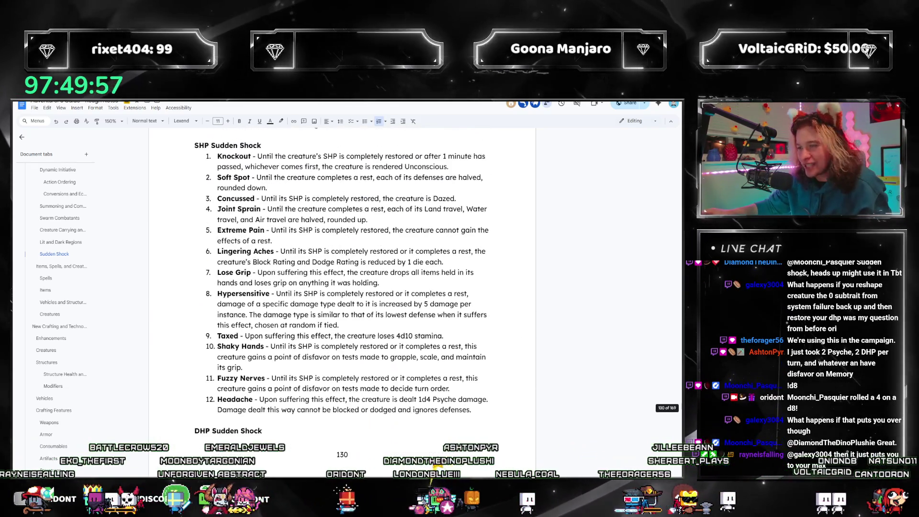
{"action": "scroll", "coordinate": [446, 327], "scroll_direction": "up", "scroll_amount": 2}
{"action": "scroll", "coordinate": [445, 328], "scroll_direction": "up", "scroll_amount": 3}
{"action": "scroll", "coordinate": [441, 287], "scroll_direction": "up", "scroll_amount": 3}
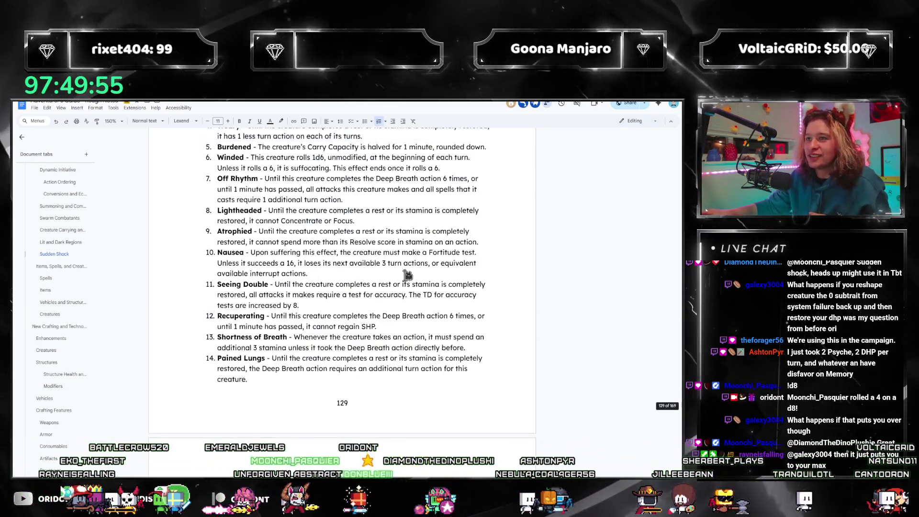
{"action": "scroll", "coordinate": [439, 247], "scroll_direction": "up", "scroll_amount": 3}
{"action": "scroll", "coordinate": [439, 247], "scroll_direction": "down", "scroll_amount": 3}
{"action": "scroll", "coordinate": [435, 245], "scroll_direction": "down", "scroll_amount": 2}
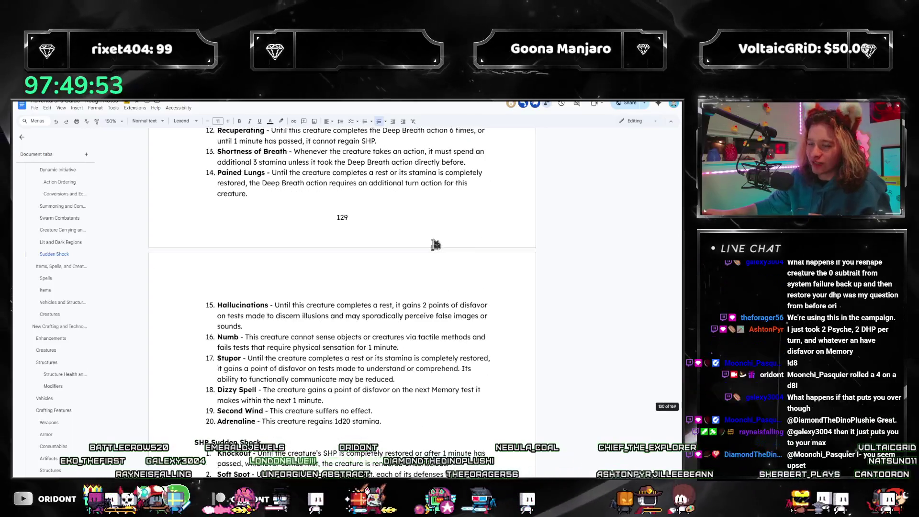
{"action": "scroll", "coordinate": [385, 269], "scroll_direction": "up", "scroll_amount": 3}
{"action": "scroll", "coordinate": [383, 267], "scroll_direction": "up", "scroll_amount": 2}
{"action": "scroll", "coordinate": [381, 267], "scroll_direction": "up", "scroll_amount": 3}
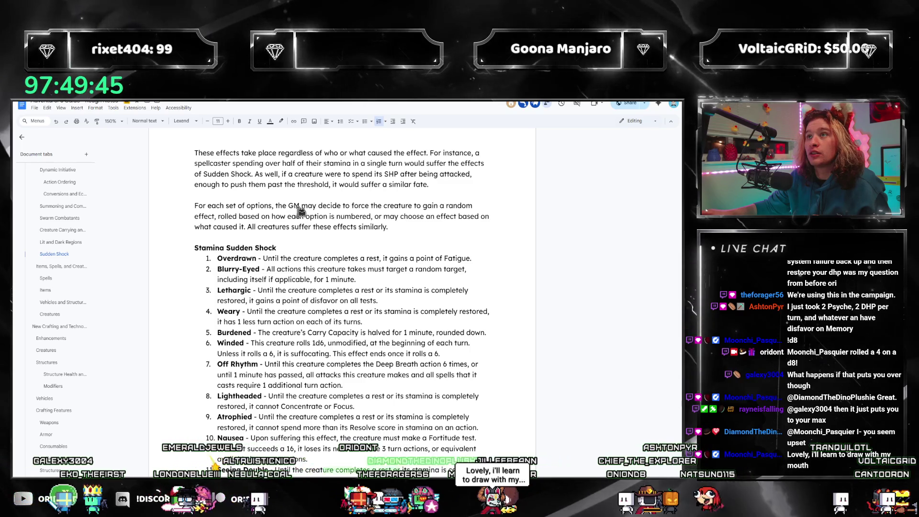
{"action": "scroll", "coordinate": [294, 217], "scroll_direction": "down", "scroll_amount": 2}
{"action": "scroll", "coordinate": [294, 217], "scroll_direction": "up", "scroll_amount": 2}
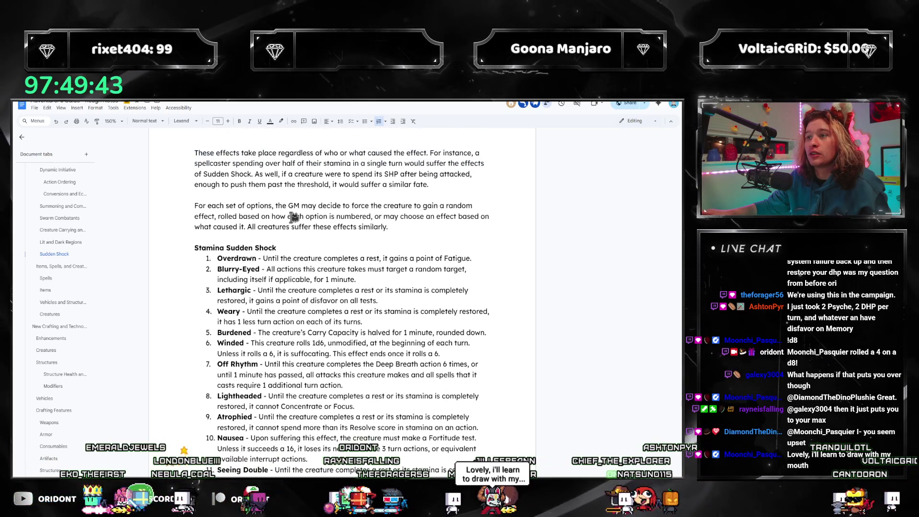
{"action": "scroll", "coordinate": [293, 218], "scroll_direction": "down", "scroll_amount": 3}
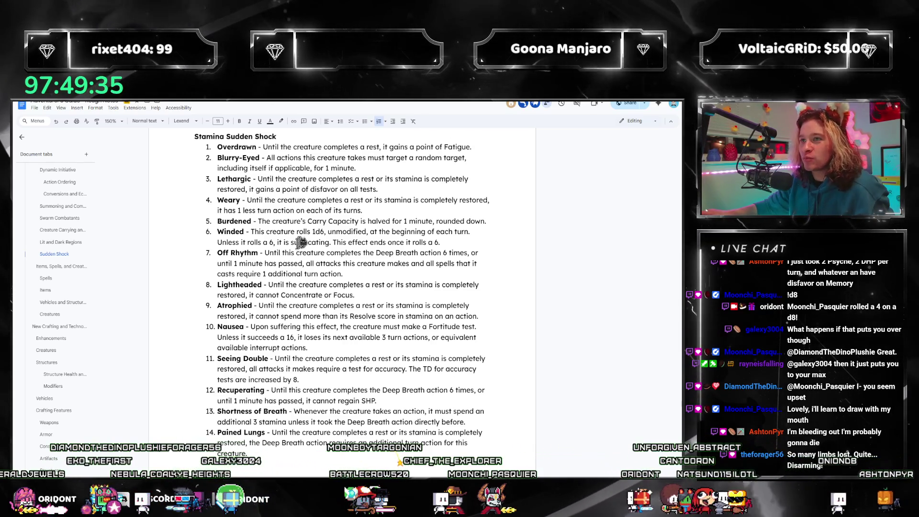
{"action": "scroll", "coordinate": [467, 239], "scroll_direction": "up", "scroll_amount": 2}
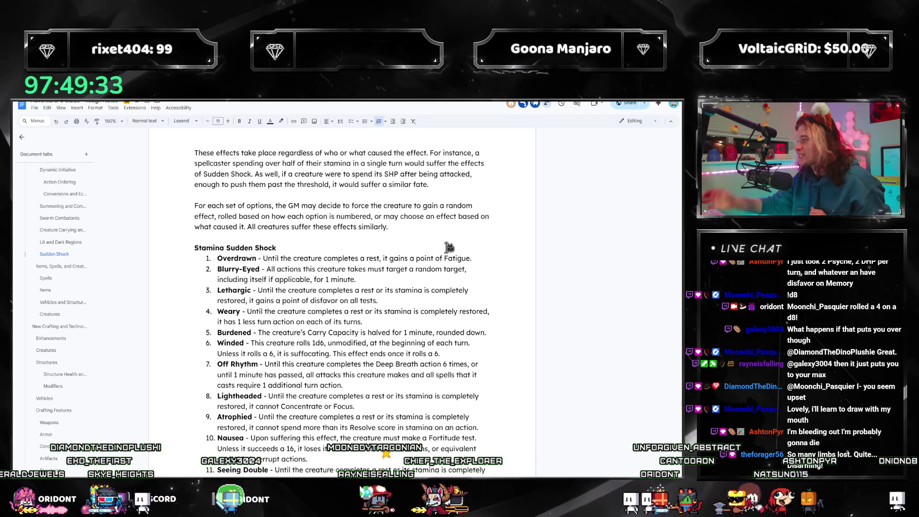
{"action": "scroll", "coordinate": [495, 187], "scroll_direction": "down", "scroll_amount": 2}
{"action": "scroll", "coordinate": [467, 216], "scroll_direction": "down", "scroll_amount": 4}
{"action": "scroll", "coordinate": [445, 233], "scroll_direction": "up", "scroll_amount": 2}
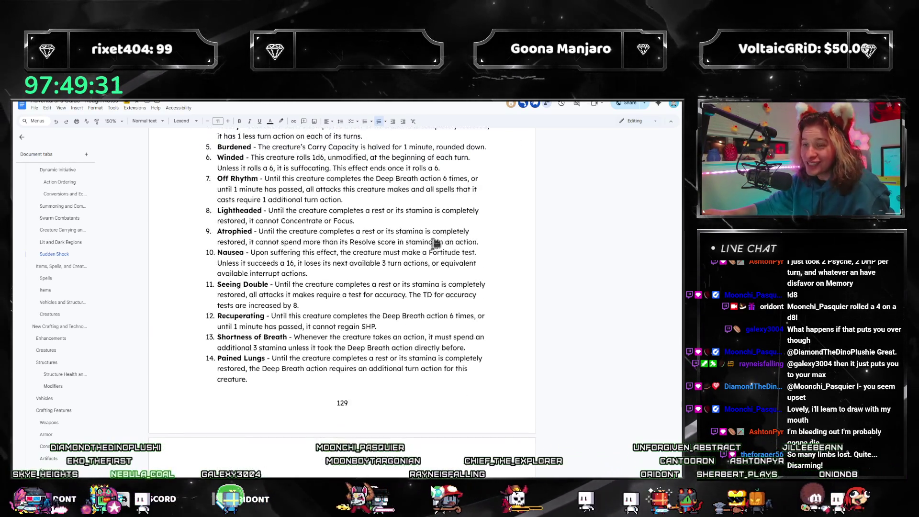
{"action": "scroll", "coordinate": [417, 252], "scroll_direction": "up", "scroll_amount": 2}
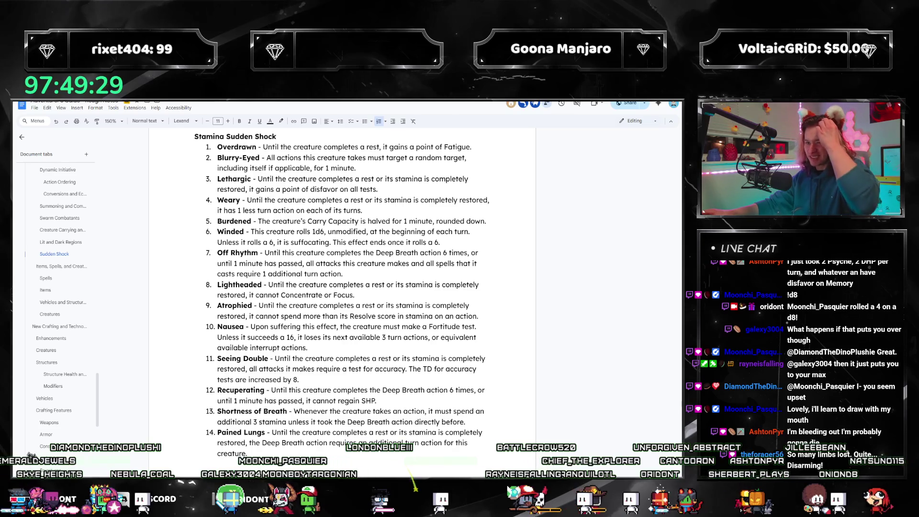
{"action": "scroll", "coordinate": [280, 232], "scroll_direction": "down", "scroll_amount": 1}
{"action": "scroll", "coordinate": [281, 232], "scroll_direction": "down", "scroll_amount": 5}
{"action": "scroll", "coordinate": [280, 233], "scroll_direction": "down", "scroll_amount": 4}
{"action": "scroll", "coordinate": [278, 236], "scroll_direction": "down", "scroll_amount": 3}
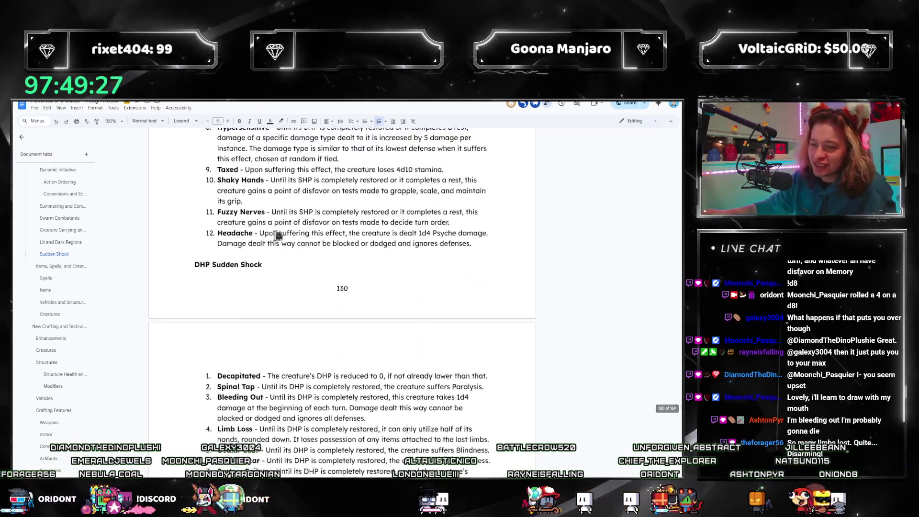
{"action": "scroll", "coordinate": [277, 236], "scroll_direction": "down", "scroll_amount": 2}
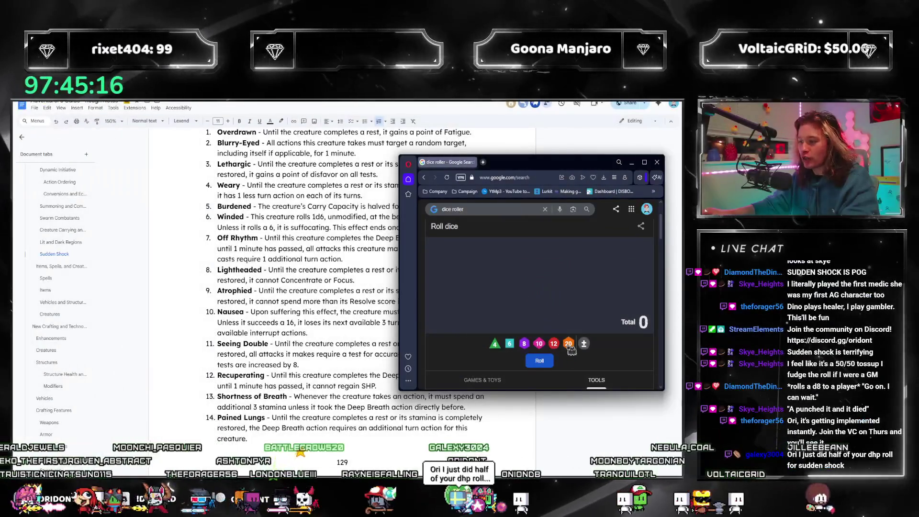
{"action": "left_click", "coordinate": [568, 344]}
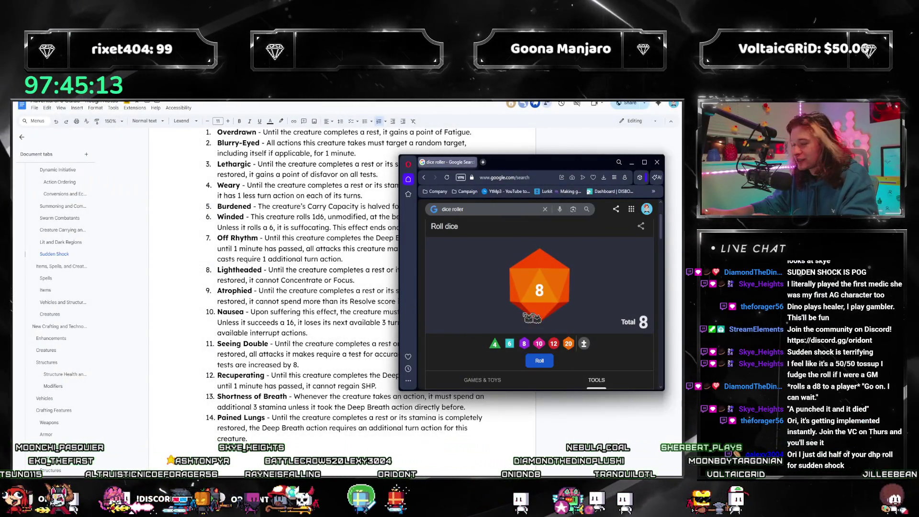
- Roll the d20 again and slide the dice roller window away from the document
{"action": "left_click", "coordinate": [566, 298]}
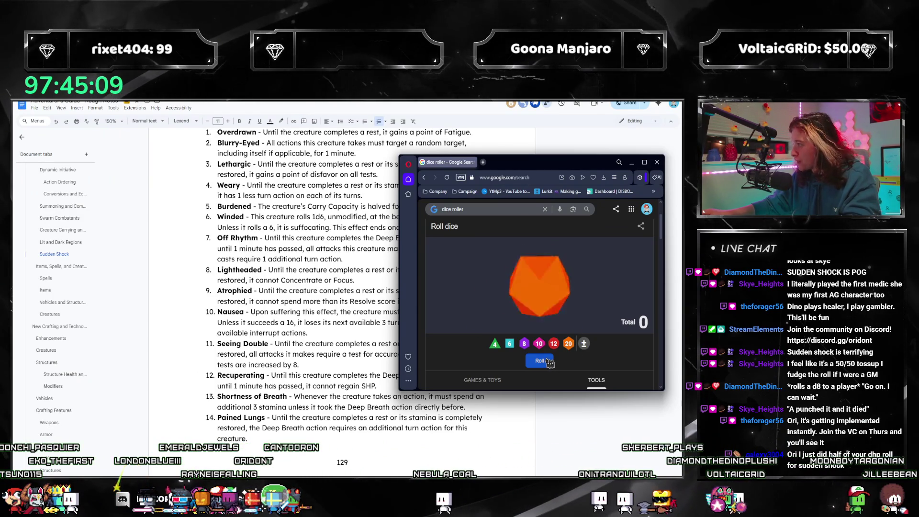
{"action": "scroll", "coordinate": [268, 390], "scroll_direction": "up", "scroll_amount": 2}
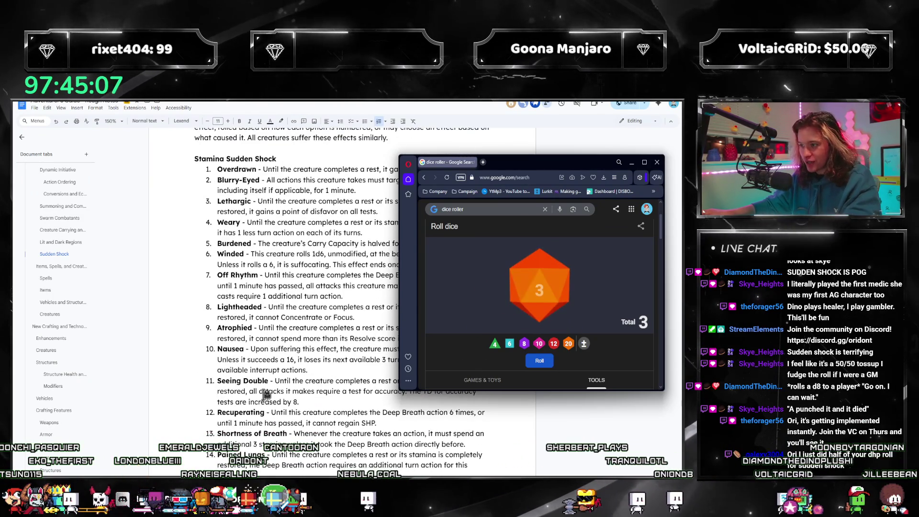
{"action": "scroll", "coordinate": [269, 389], "scroll_direction": "up", "scroll_amount": 2}
{"action": "scroll", "coordinate": [268, 389], "scroll_direction": "up", "scroll_amount": 1}
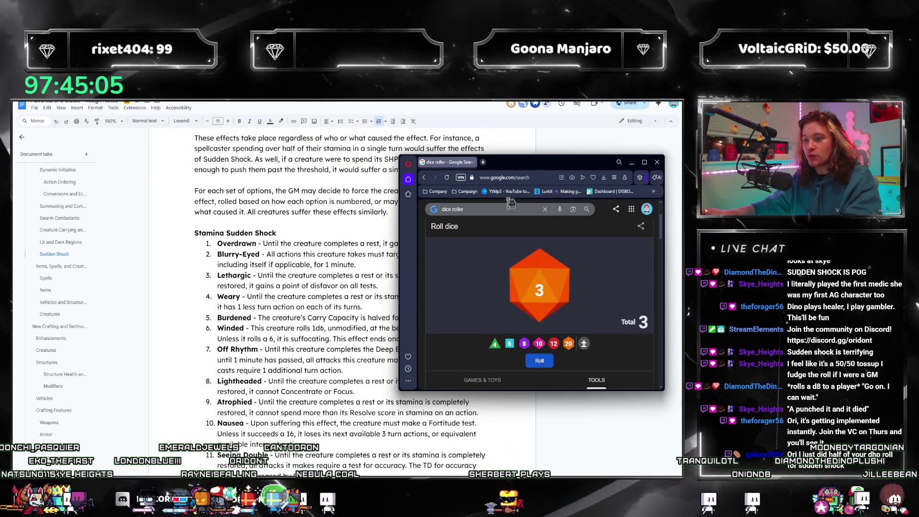
{"action": "mouse_move", "coordinate": [520, 170]}
{"action": "left_mouse_down"}
{"action": "mouse_move", "coordinate": [444, 239]}
{"action": "mouse_move", "coordinate": [485, 170]}
{"action": "left_mouse_up"}
{"action": "scroll", "coordinate": [307, 231], "scroll_direction": "down", "scroll_amount": 4}
{"action": "scroll", "coordinate": [309, 236], "scroll_direction": "down", "scroll_amount": 3}
{"action": "scroll", "coordinate": [327, 244], "scroll_direction": "down", "scroll_amount": 1}
{"action": "scroll", "coordinate": [327, 245], "scroll_direction": "down", "scroll_amount": 1}
{"action": "scroll", "coordinate": [309, 256], "scroll_direction": "down", "scroll_amount": 1}
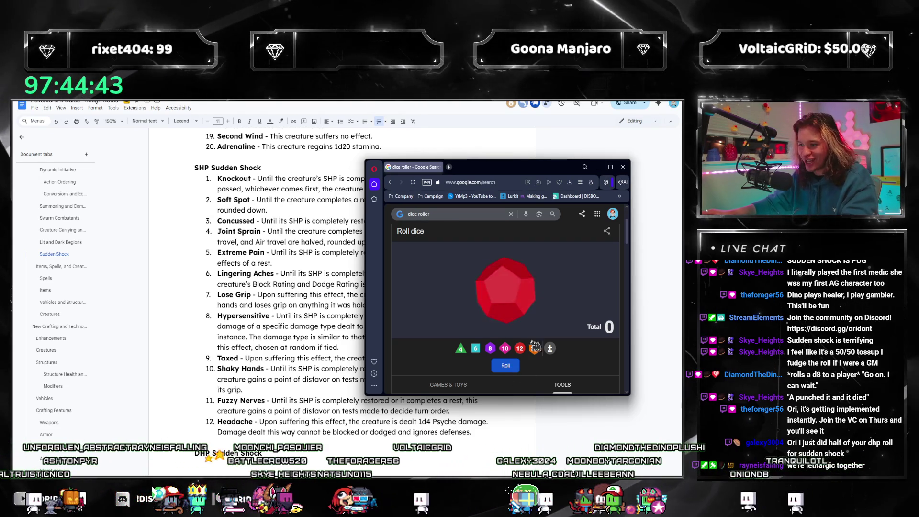
{"action": "mouse_move", "coordinate": [536, 166]}
{"action": "left_mouse_down"}
{"action": "mouse_move", "coordinate": [681, 169]}
{"action": "mouse_move", "coordinate": [535, 166]}
{"action": "left_mouse_up"}
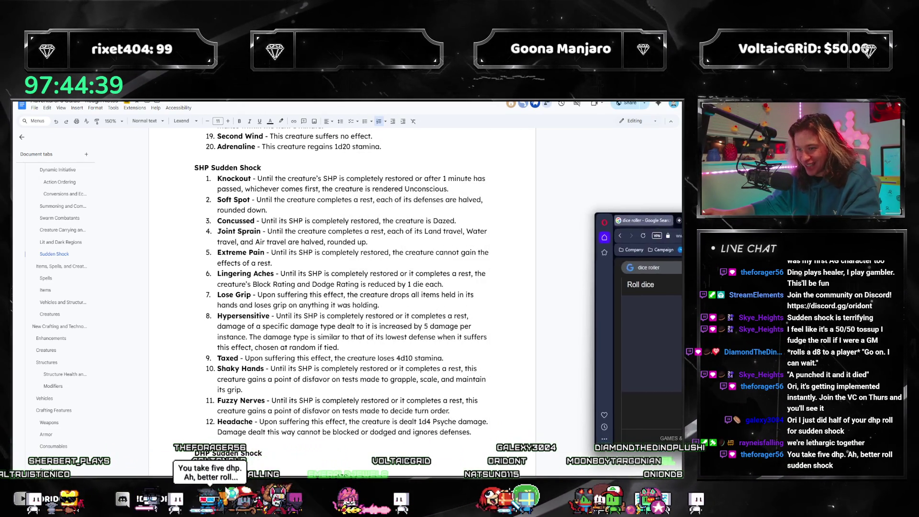
{"action": "scroll", "coordinate": [310, 272], "scroll_direction": "down", "scroll_amount": 3}
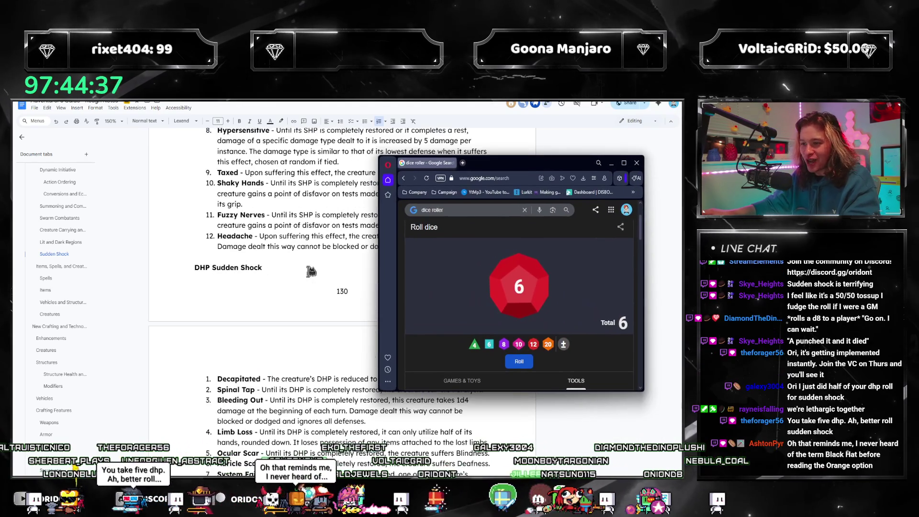
{"action": "scroll", "coordinate": [311, 272], "scroll_direction": "down", "scroll_amount": 2}
{"action": "scroll", "coordinate": [311, 272], "scroll_direction": "up", "scroll_amount": 1}
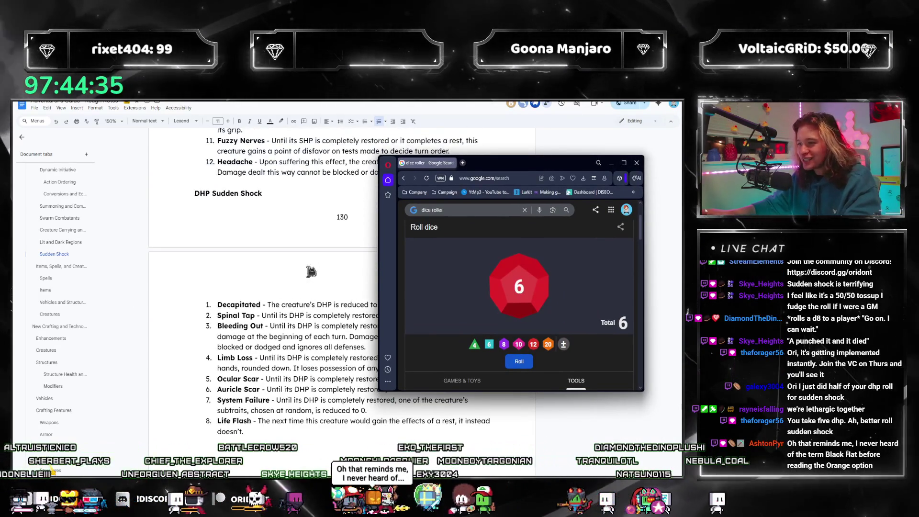
{"action": "scroll", "coordinate": [311, 272], "scroll_direction": "up", "scroll_amount": 2}
{"action": "scroll", "coordinate": [310, 271], "scroll_direction": "down", "scroll_amount": 1}
{"action": "scroll", "coordinate": [311, 271], "scroll_direction": "up", "scroll_amount": 1}
{"action": "scroll", "coordinate": [311, 271], "scroll_direction": "up", "scroll_amount": 3}
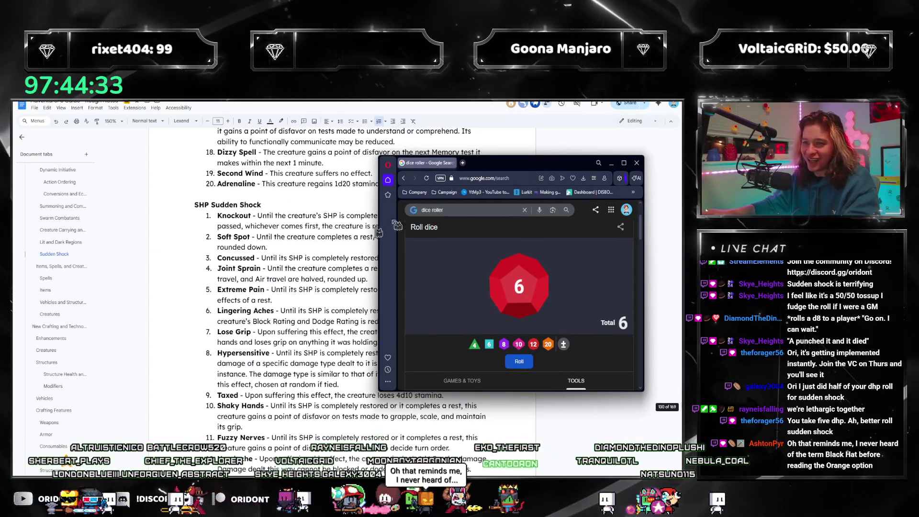
- Switch to the document to give Lingering Aches a minimum of 1, then return to the dice roller
{"action": "key", "text": "alt+Tab"}
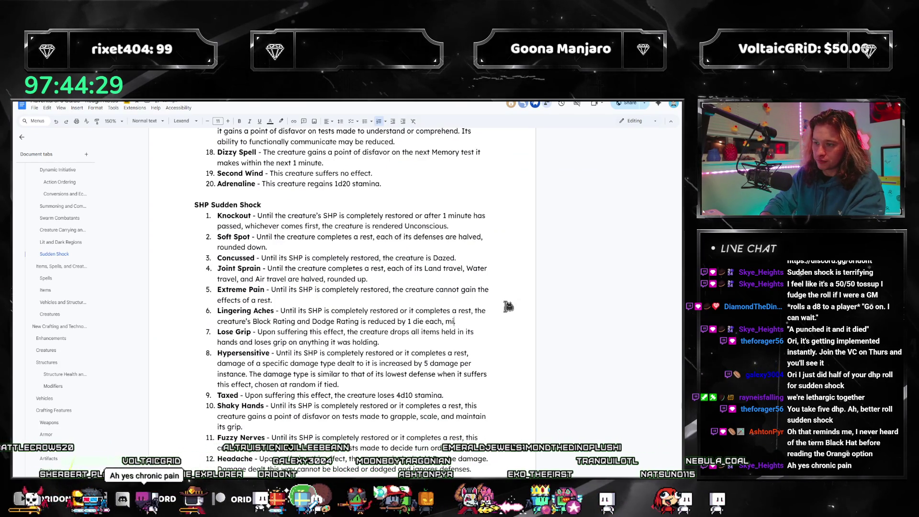
{"action": "type", "text": "1."}
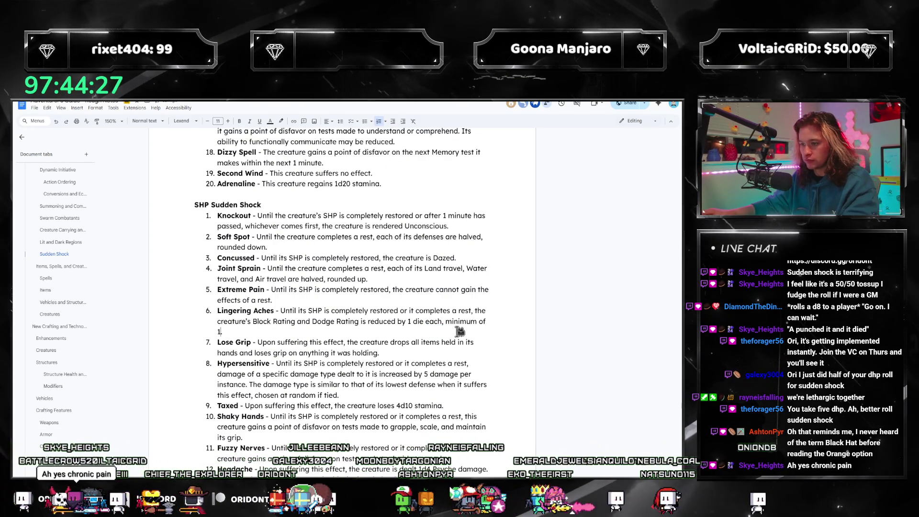
{"action": "key", "text": "alt+Tab"}
{"action": "scroll", "coordinate": [262, 245], "scroll_direction": "down", "scroll_amount": 5}
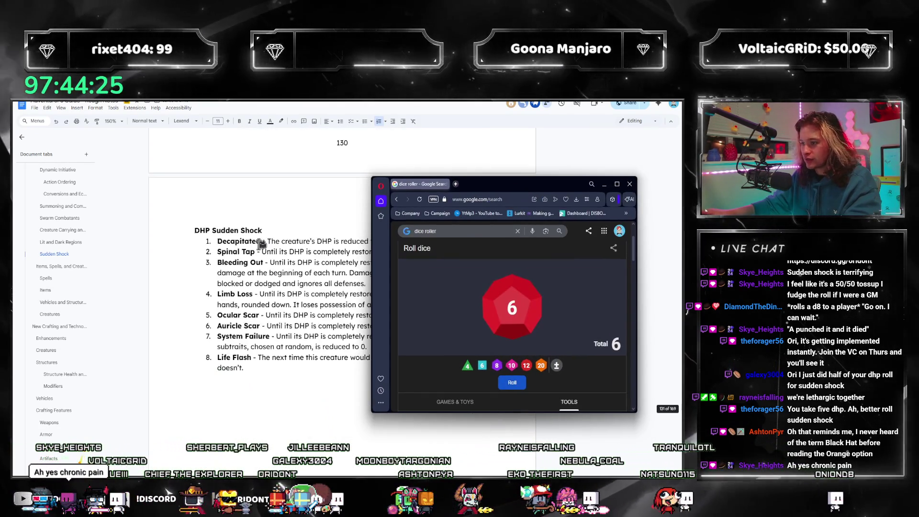
- Roll the d8 twice (4, then 2) and close the dice roller window
{"action": "left_click", "coordinate": [525, 327]}
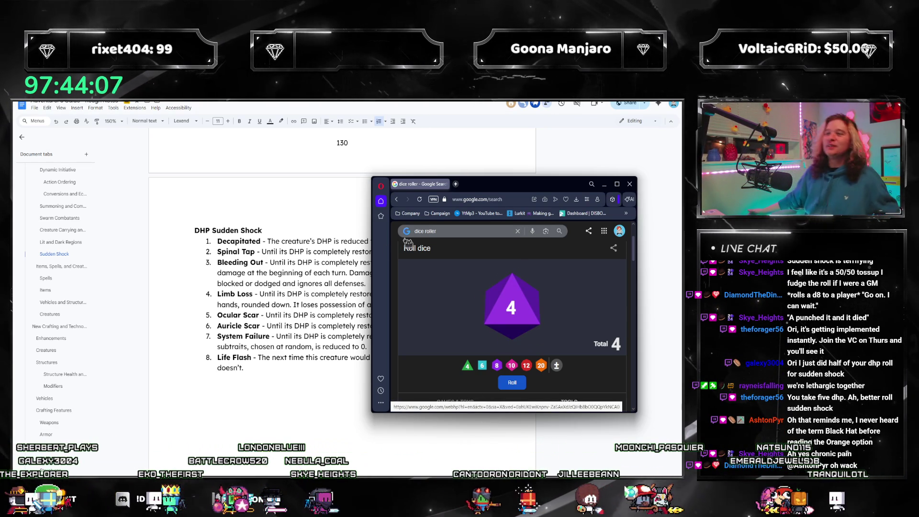
{"action": "left_click", "coordinate": [512, 383]}
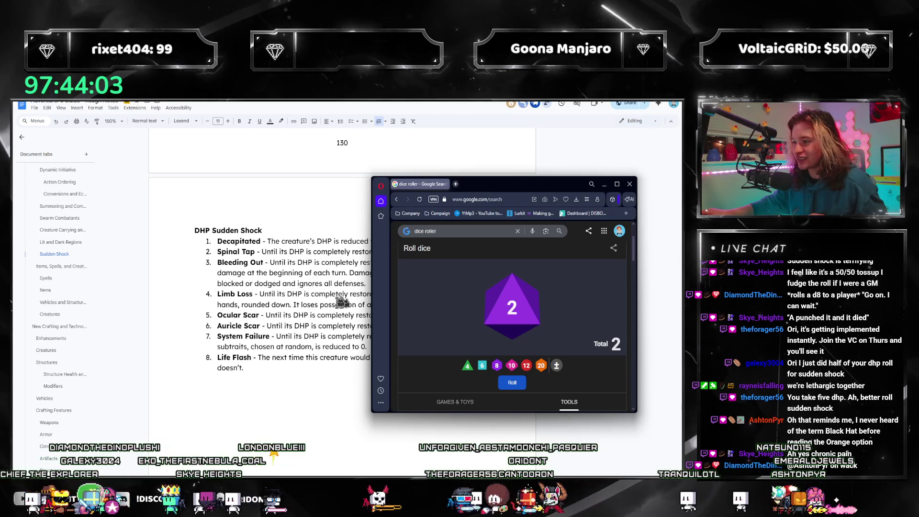
{"action": "mouse_move", "coordinate": [489, 184]}
{"action": "left_mouse_down"}
{"action": "mouse_move", "coordinate": [812, 187]}
{"action": "mouse_move", "coordinate": [611, 156]}
{"action": "left_mouse_up"}
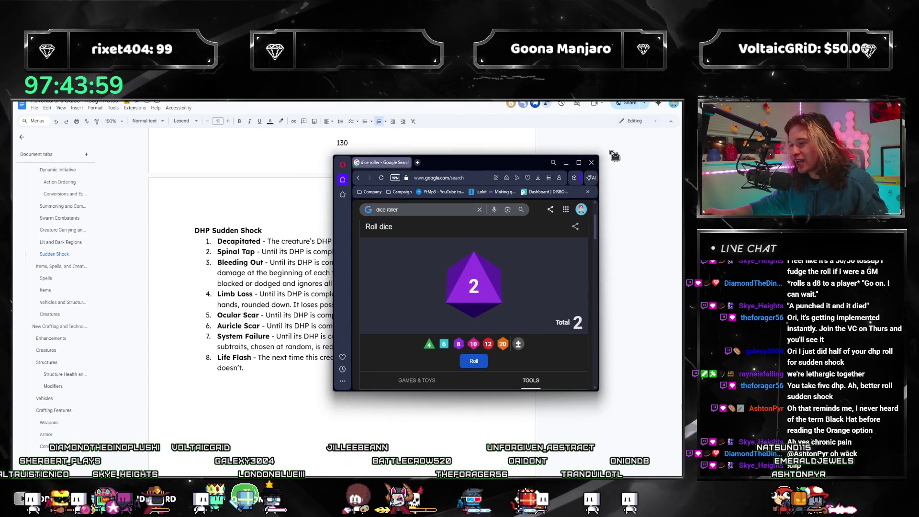
{"action": "left_click", "coordinate": [592, 163]}
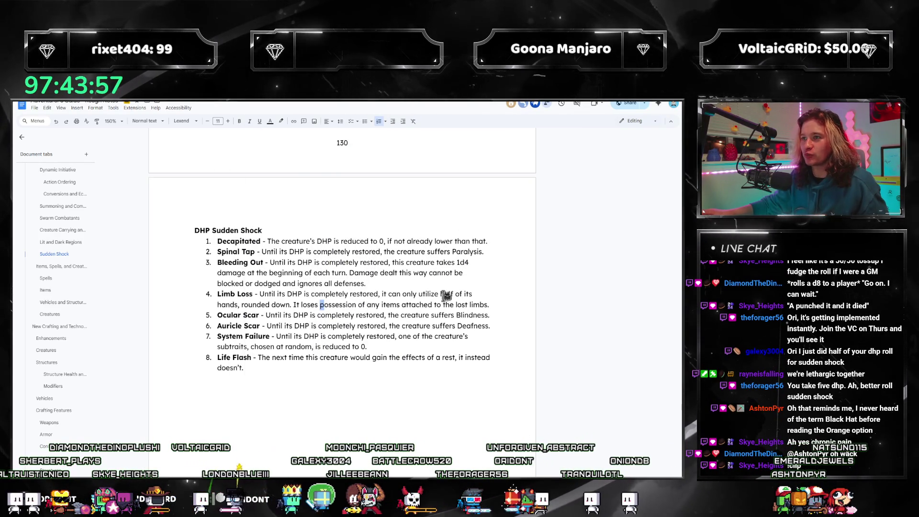